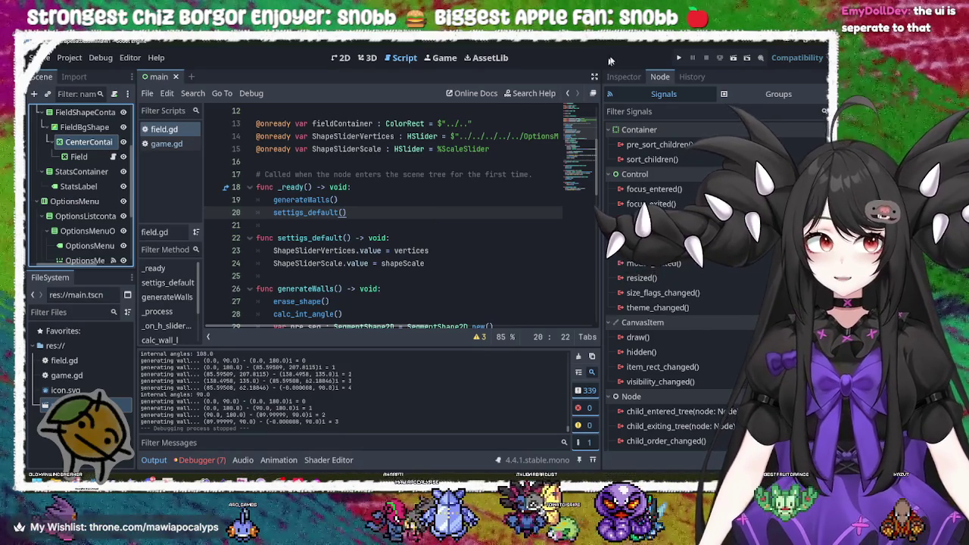
Launch the shape-battle game in a debug window to see where the purple field is drawn.
{"action": "left_click", "coordinate": [678, 58]}
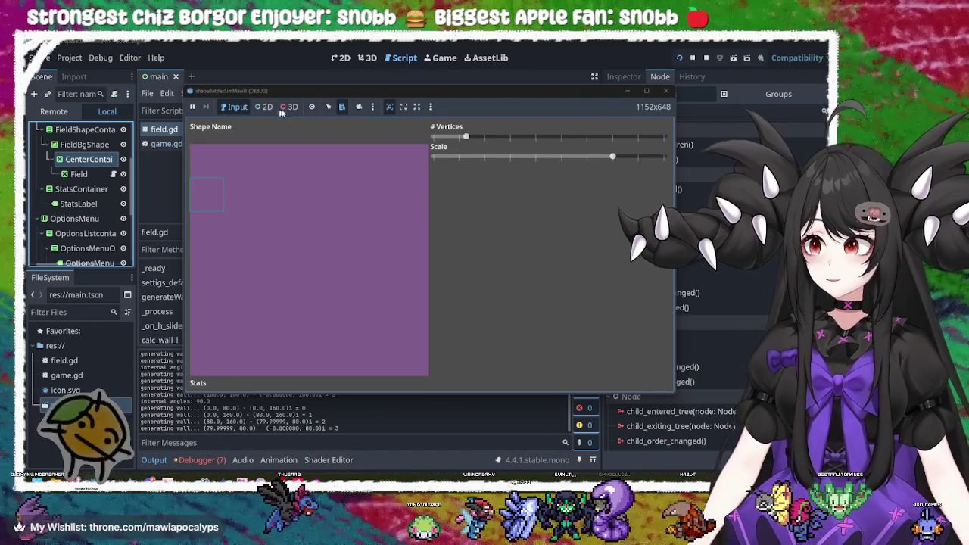
Enable Select Mode in the running game, then stop the game.
{"action": "left_click", "coordinate": [327, 108]}
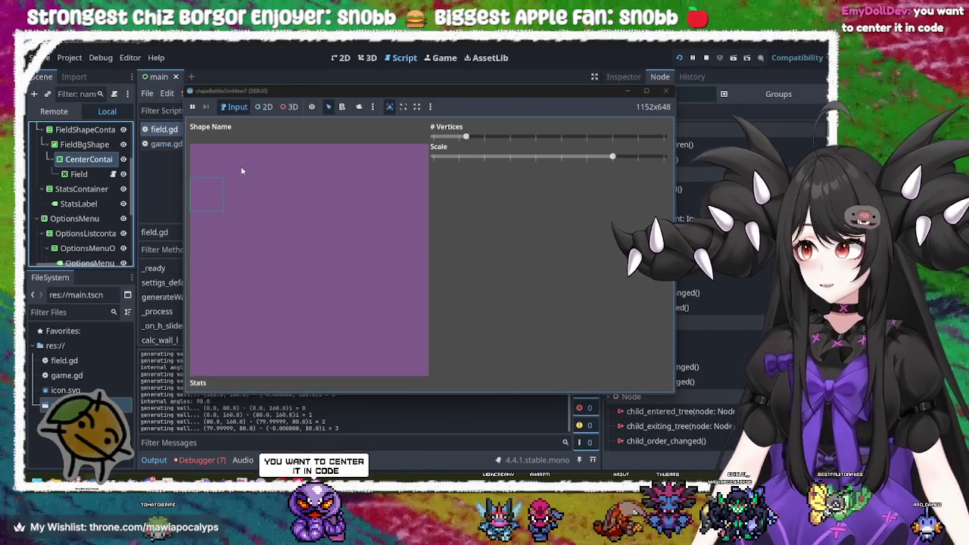
{"action": "left_click", "coordinate": [666, 91]}
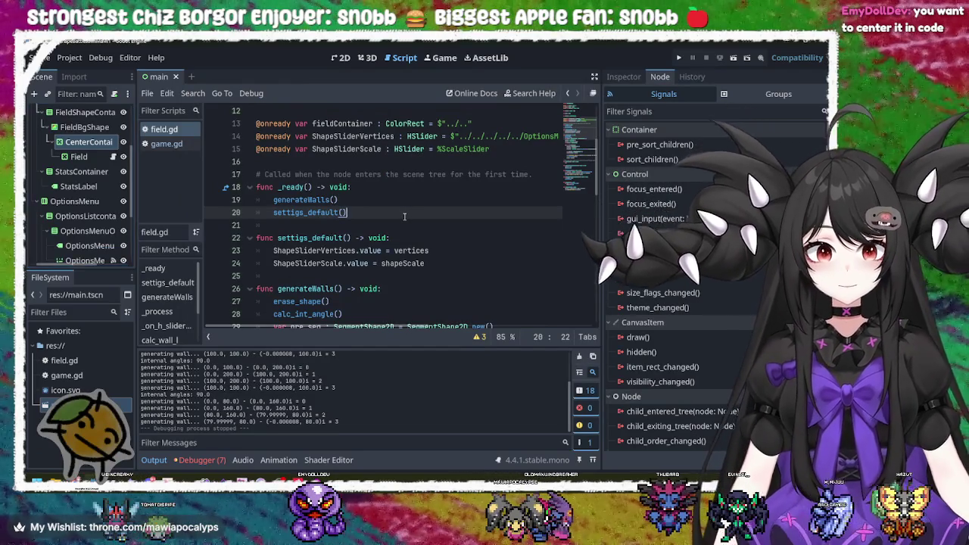
{"action": "scroll", "coordinate": [465, 252], "scroll_direction": "down", "scroll_amount": 3}
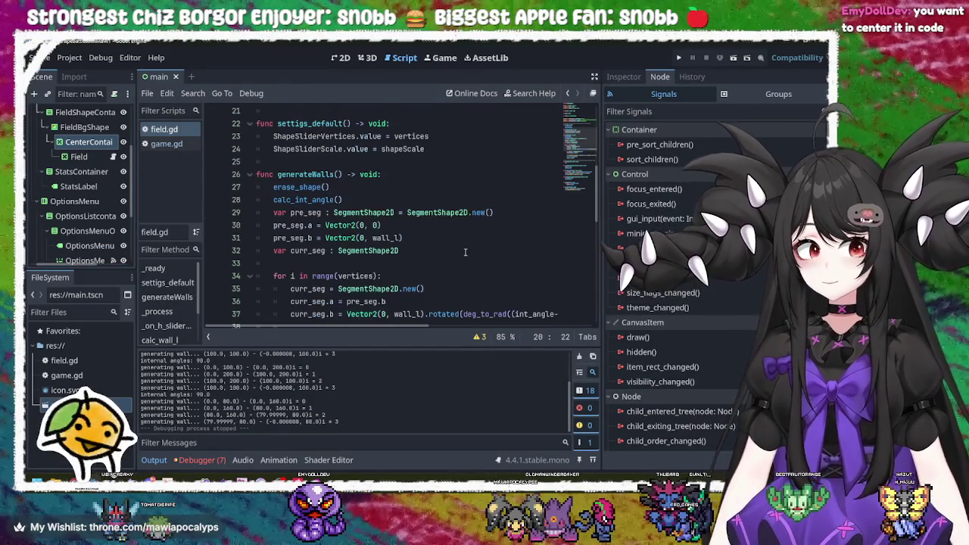
{"action": "scroll", "coordinate": [465, 252], "scroll_direction": "down", "scroll_amount": 3}
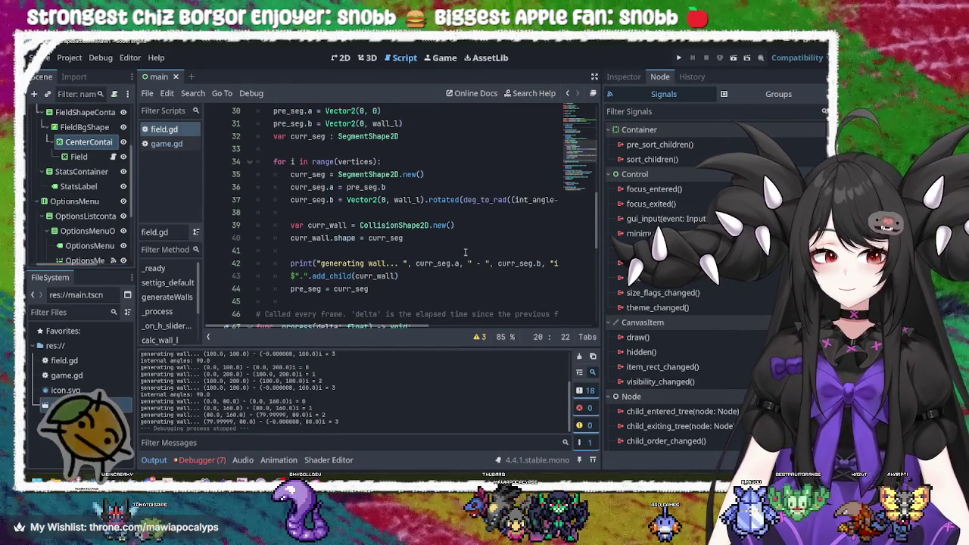
{"action": "left_click", "coordinate": [458, 225]}
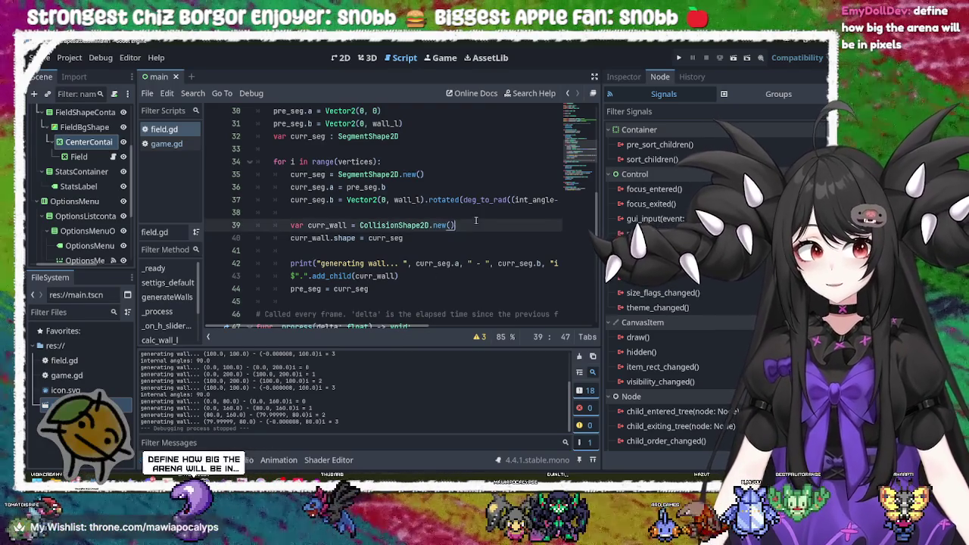
{"action": "scroll", "coordinate": [432, 271], "scroll_direction": "down", "scroll_amount": 2}
{"action": "scroll", "coordinate": [431, 271], "scroll_direction": "up", "scroll_amount": 2}
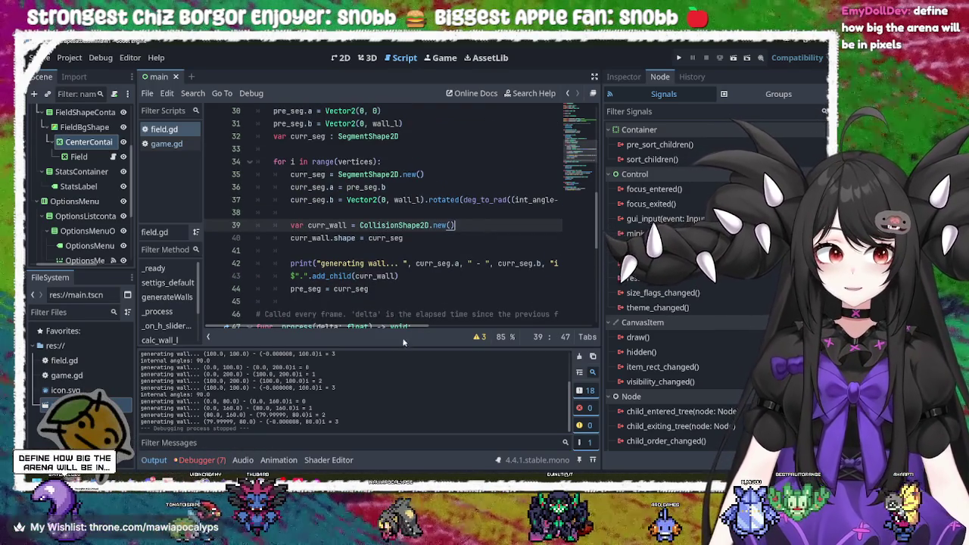
{"action": "mouse_move", "coordinate": [407, 327]}
{"action": "left_mouse_down"}
{"action": "mouse_move", "coordinate": [484, 330]}
{"action": "mouse_move", "coordinate": [394, 329]}
{"action": "left_mouse_up"}
{"action": "mouse_move", "coordinate": [312, 187]}
{"action": "left_mouse_down"}
{"action": "mouse_move", "coordinate": [293, 187]}
{"action": "mouse_move", "coordinate": [560, 201]}
{"action": "mouse_move", "coordinate": [492, 206]}
{"action": "left_mouse_up"}
{"action": "left_click", "coordinate": [492, 206]}
{"action": "left_click_drag", "start_coordinate": [424, 328], "coordinate": [364, 328]}
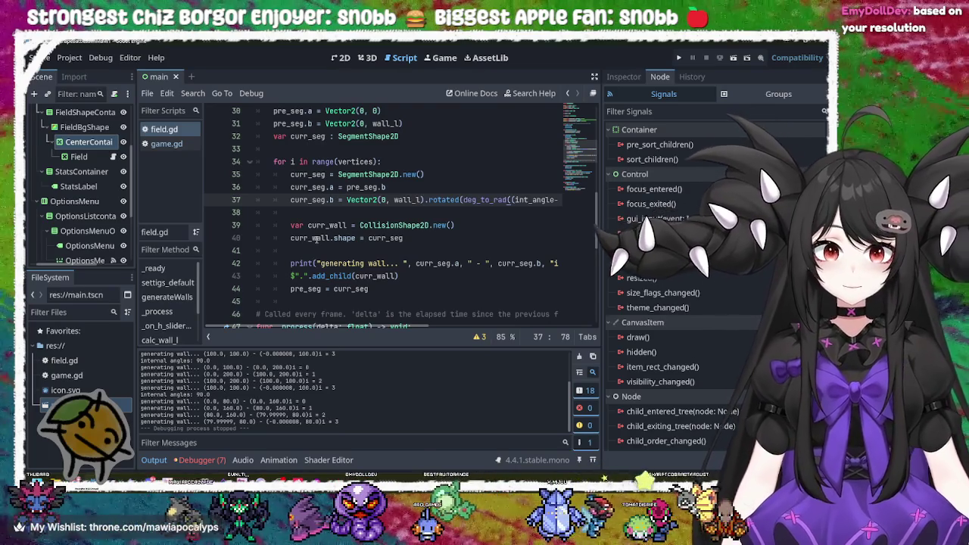
{"action": "scroll", "coordinate": [371, 195], "scroll_direction": "up", "scroll_amount": 1}
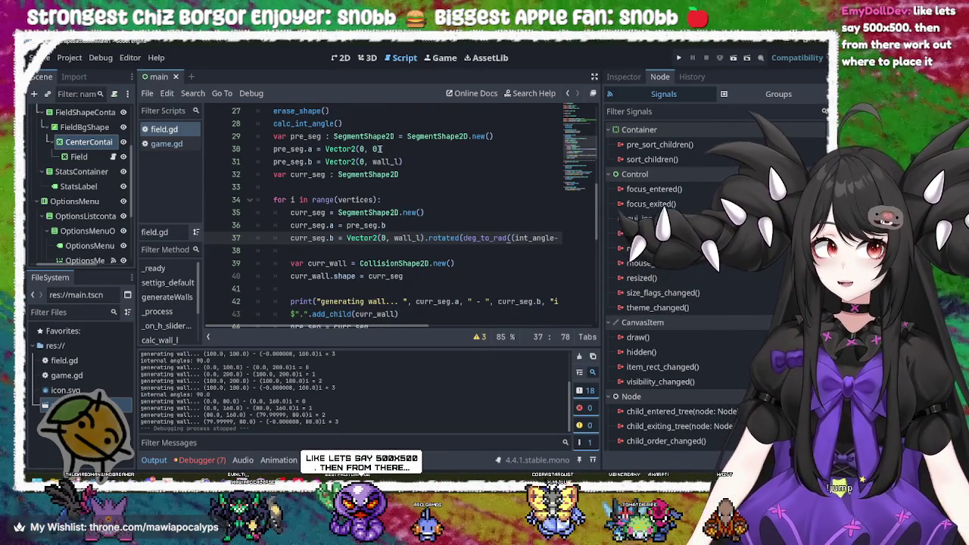
{"action": "double_click", "coordinate": [360, 149]}
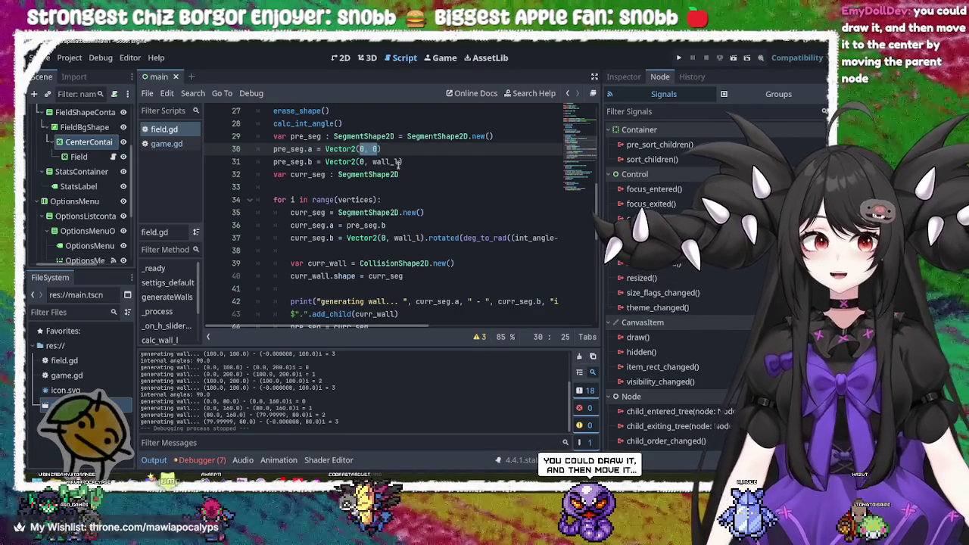
{"action": "left_click", "coordinate": [409, 161]}
{"action": "scroll", "coordinate": [411, 159], "scroll_direction": "up", "scroll_amount": 2}
{"action": "scroll", "coordinate": [411, 159], "scroll_direction": "up", "scroll_amount": 7}
{"action": "scroll", "coordinate": [411, 160], "scroll_direction": "down", "scroll_amount": 18}
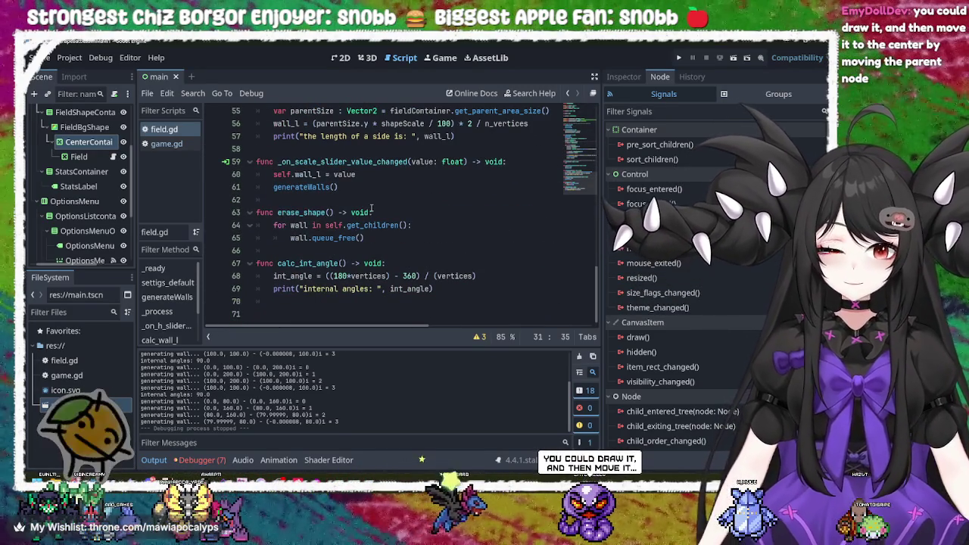
{"action": "left_click", "coordinate": [298, 277]}
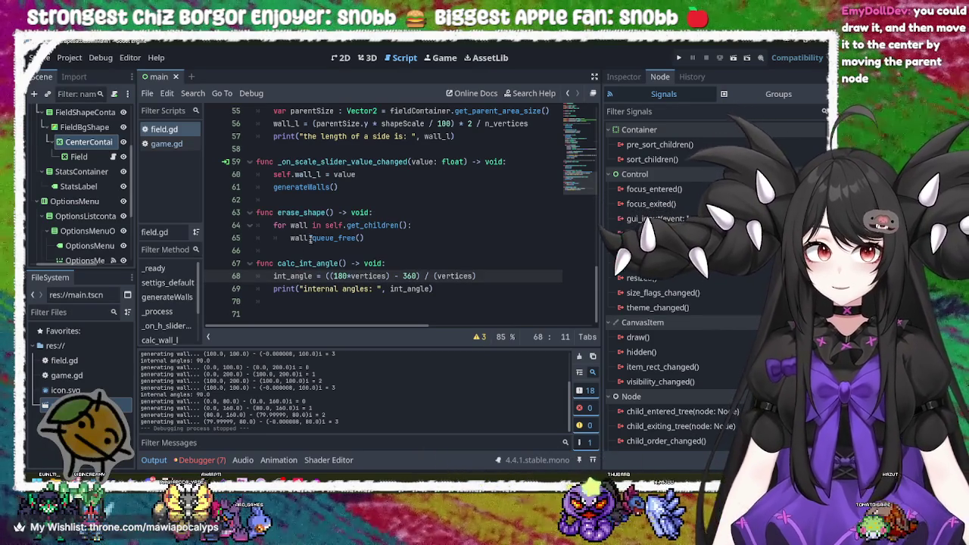
{"action": "scroll", "coordinate": [318, 174], "scroll_direction": "up", "scroll_amount": 3}
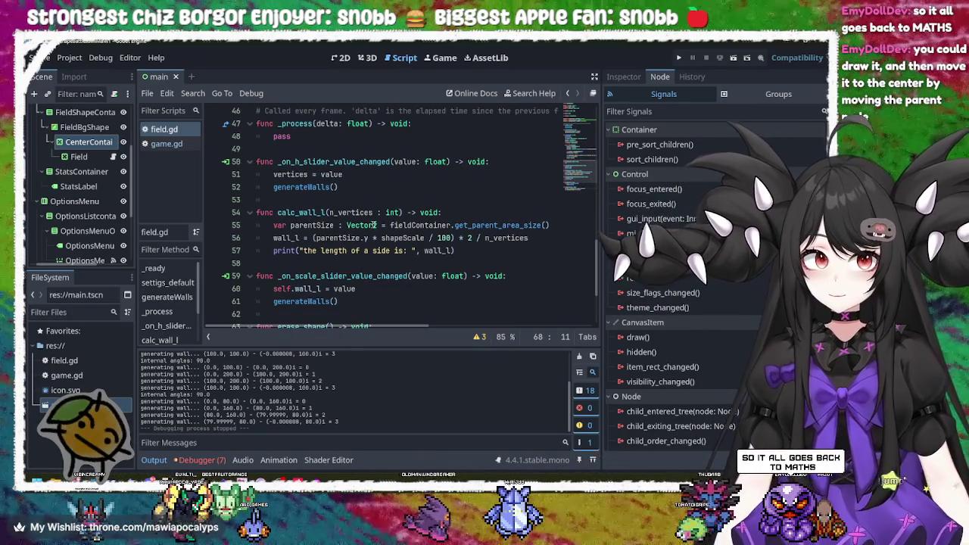
Review the parentSize declaration on line 55 and the 100 divisor on line 56 in calc_wall_l.
{"action": "left_click", "coordinate": [515, 225]}
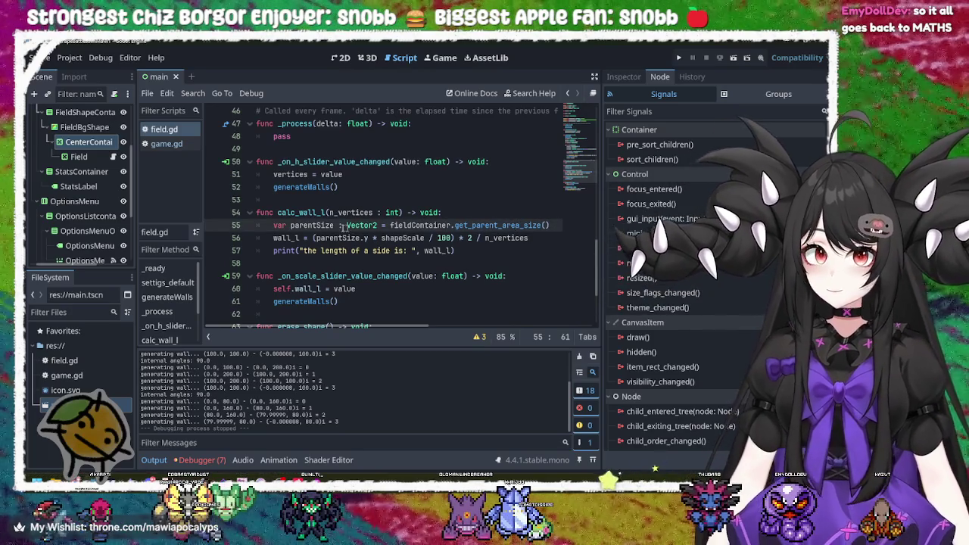
{"action": "double_click", "coordinate": [318, 224]}
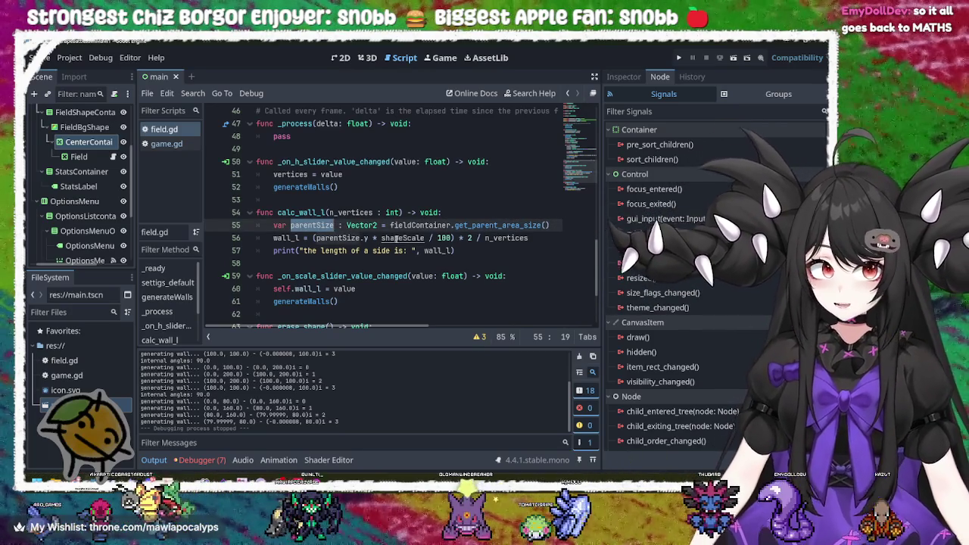
{"action": "left_click", "coordinate": [554, 235]}
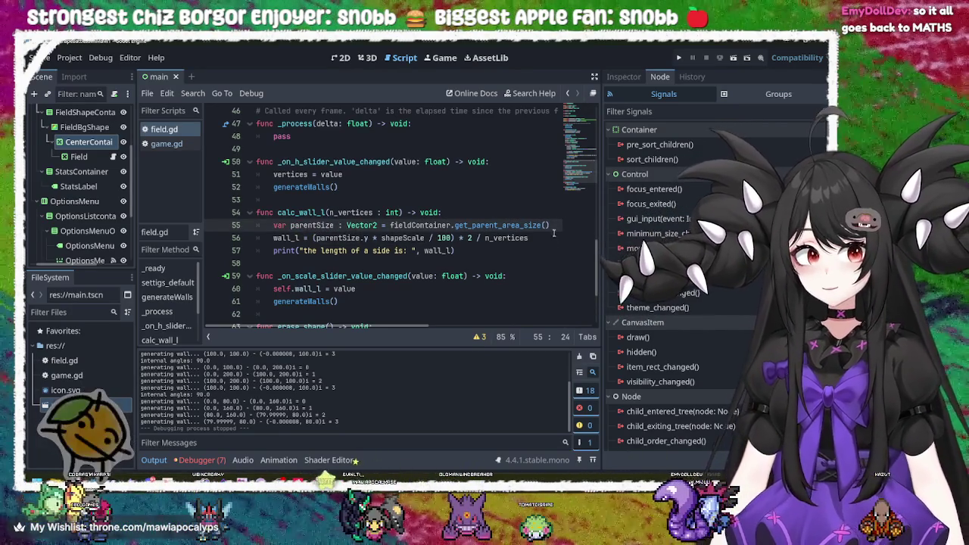
{"action": "mouse_move", "coordinate": [554, 235]}
{"action": "left_mouse_down"}
{"action": "mouse_move", "coordinate": [333, 227]}
{"action": "mouse_move", "coordinate": [274, 214]}
{"action": "mouse_move", "coordinate": [273, 225]}
{"action": "left_mouse_up"}
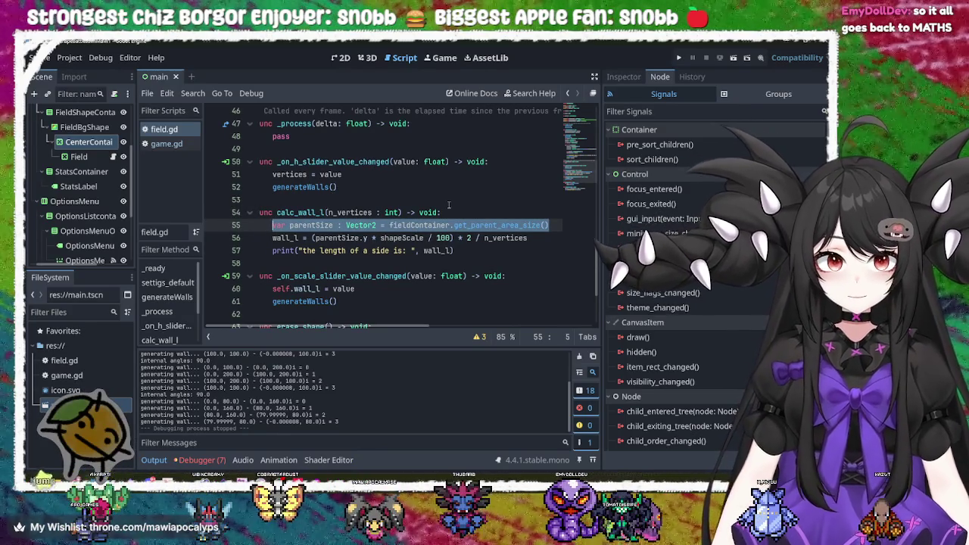
{"action": "left_click", "coordinate": [298, 212]}
{"action": "left_click", "coordinate": [302, 225]}
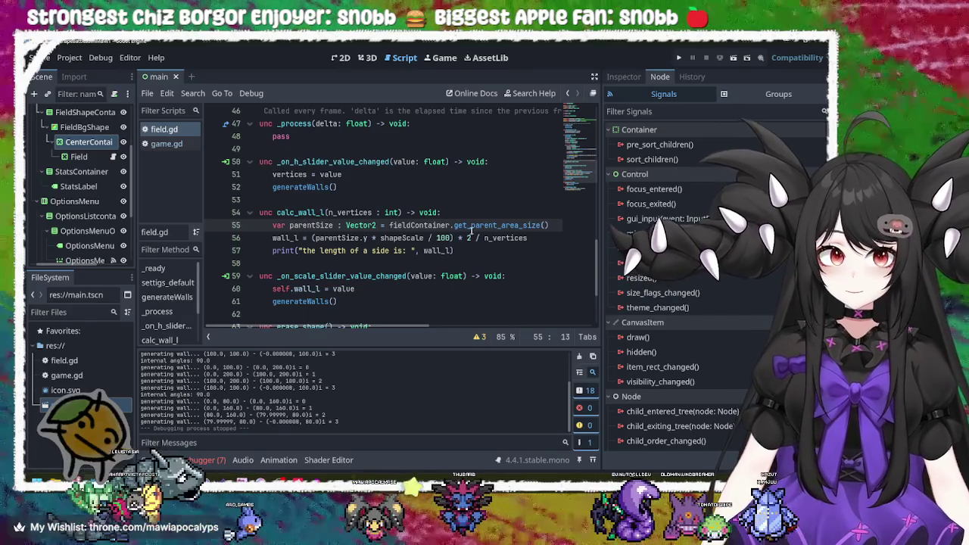
{"action": "double_click", "coordinate": [444, 237]}
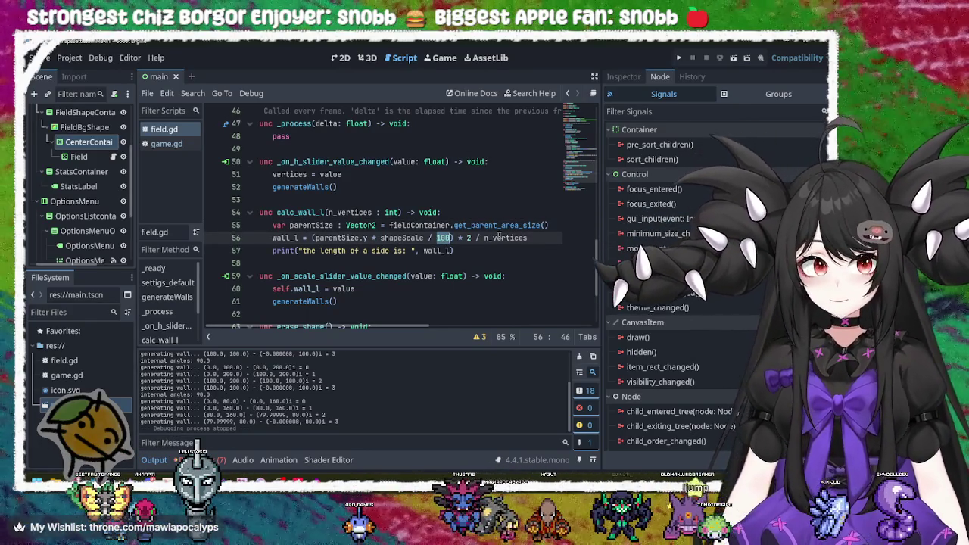
{"action": "left_click", "coordinate": [471, 238]}
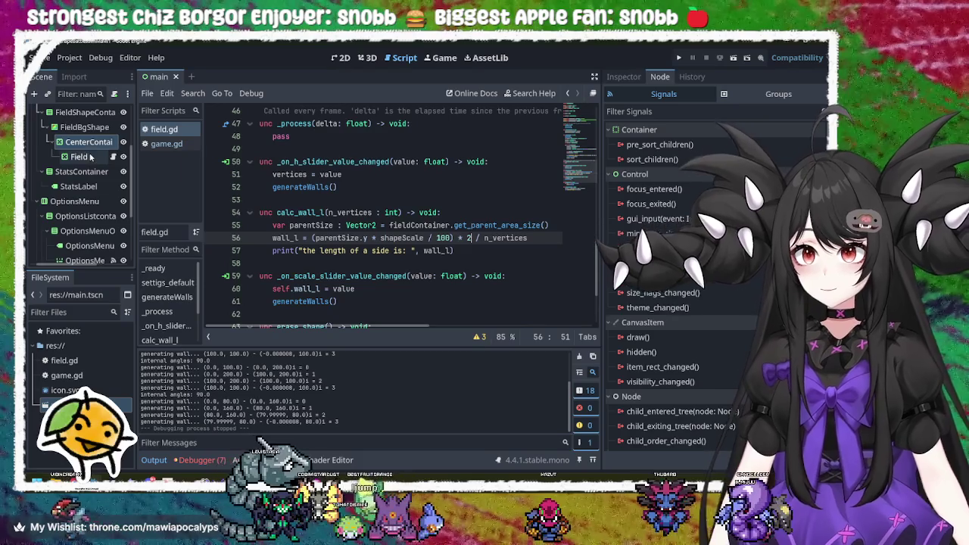
{"action": "key", "text": "Right"}
{"action": "key", "text": "Right"}
{"action": "key", "text": "Right"}
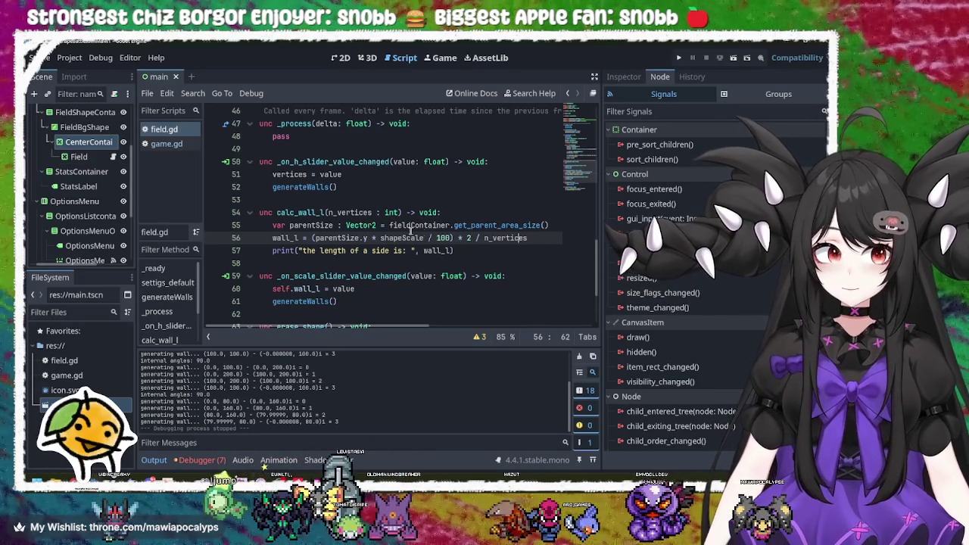
Check the shapeScale line 24 declaration, then run the project again.
{"action": "scroll", "coordinate": [383, 237], "scroll_direction": "up", "scroll_amount": 10}
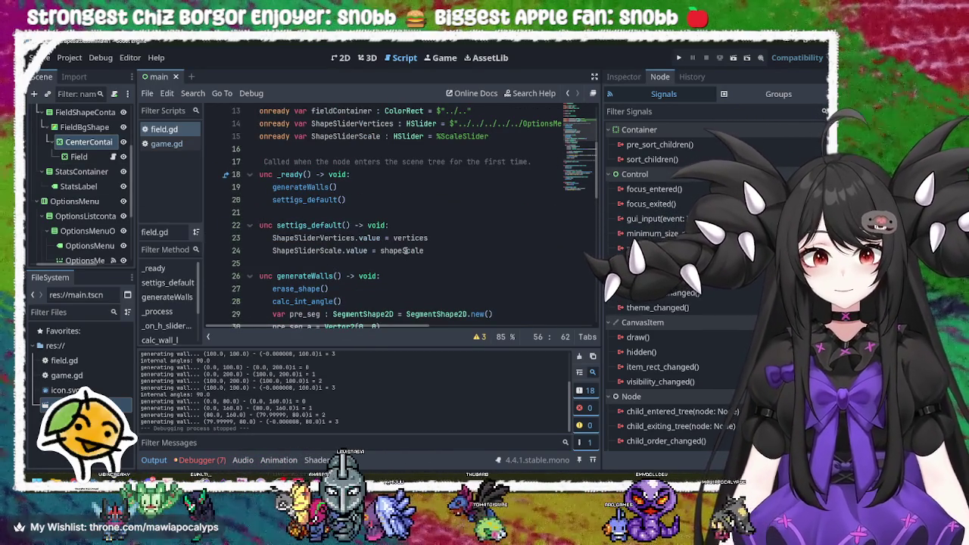
{"action": "left_click", "coordinate": [404, 250]}
{"action": "left_click", "coordinate": [458, 251]}
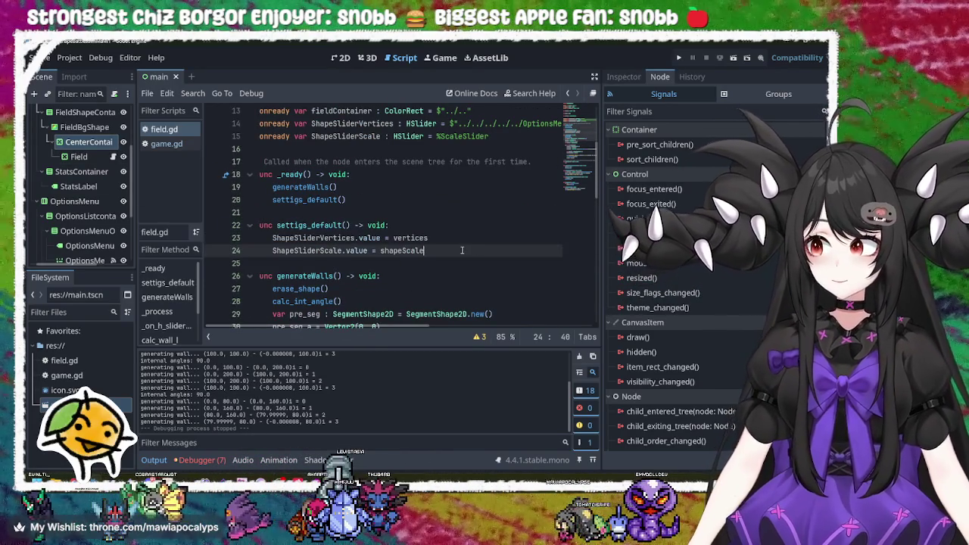
{"action": "scroll", "coordinate": [455, 251], "scroll_direction": "down", "scroll_amount": 5}
{"action": "scroll", "coordinate": [378, 227], "scroll_direction": "up", "scroll_amount": 4}
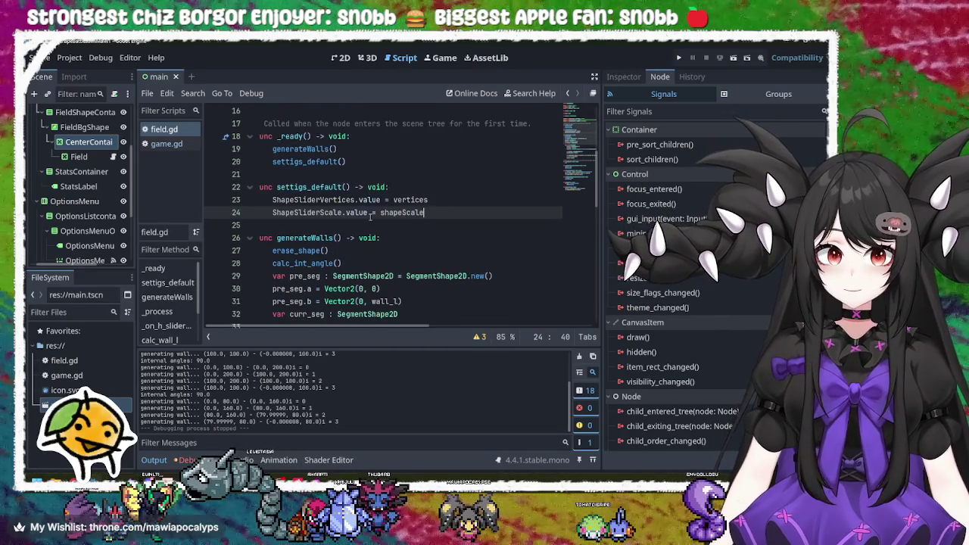
{"action": "left_click", "coordinate": [679, 57]}
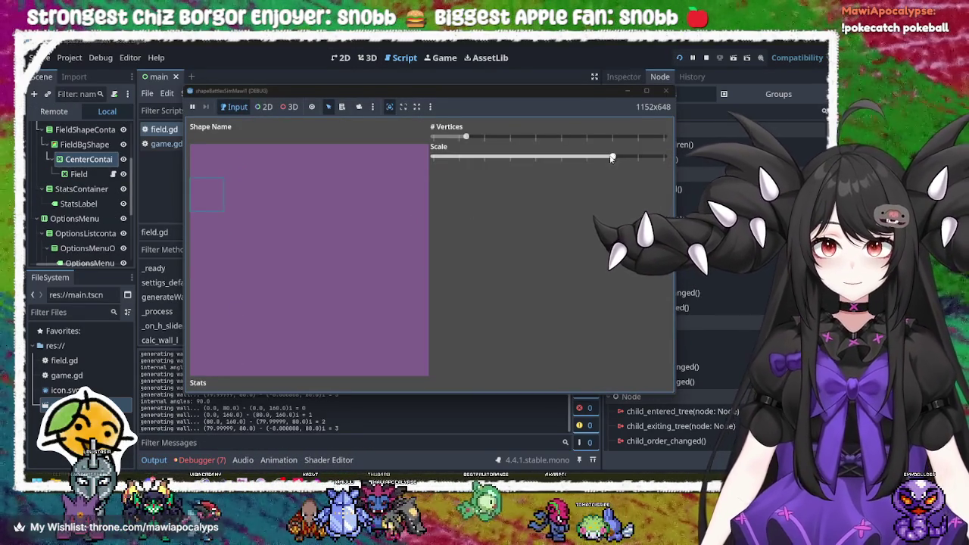
Change the shape's Scale slider in the game, stop it with F8, and return to line 24.
{"action": "left_click", "coordinate": [510, 157]}
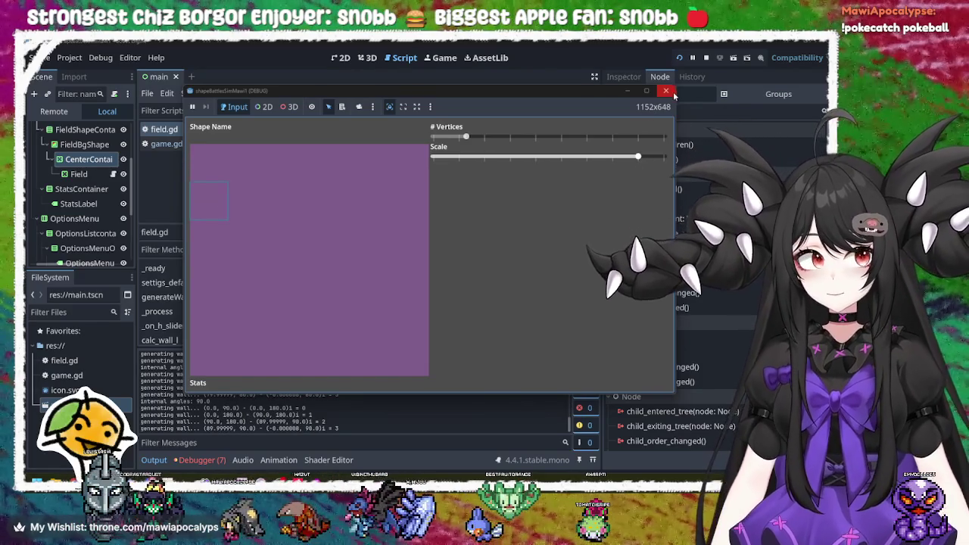
{"action": "key", "text": "F8"}
{"action": "left_click", "coordinate": [331, 213]}
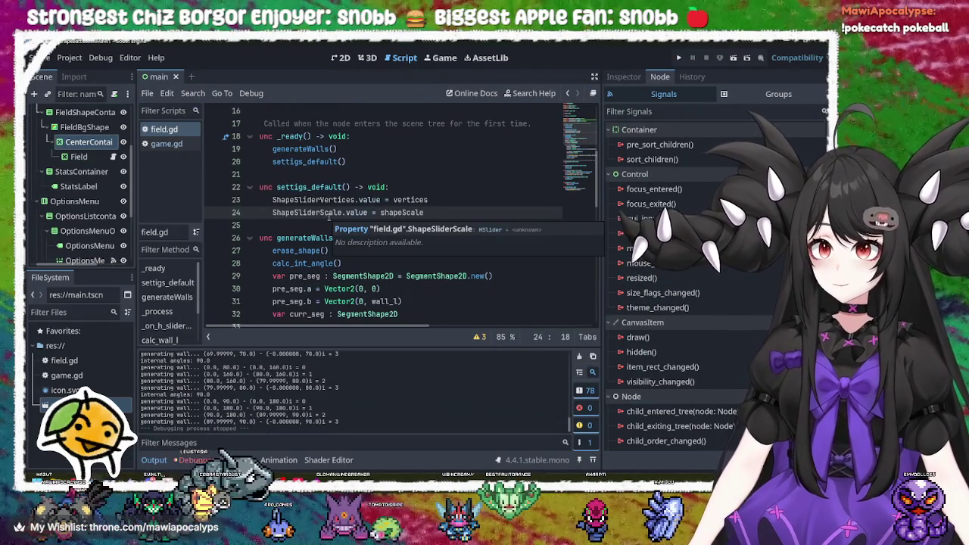
{"action": "left_click", "coordinate": [82, 156]}
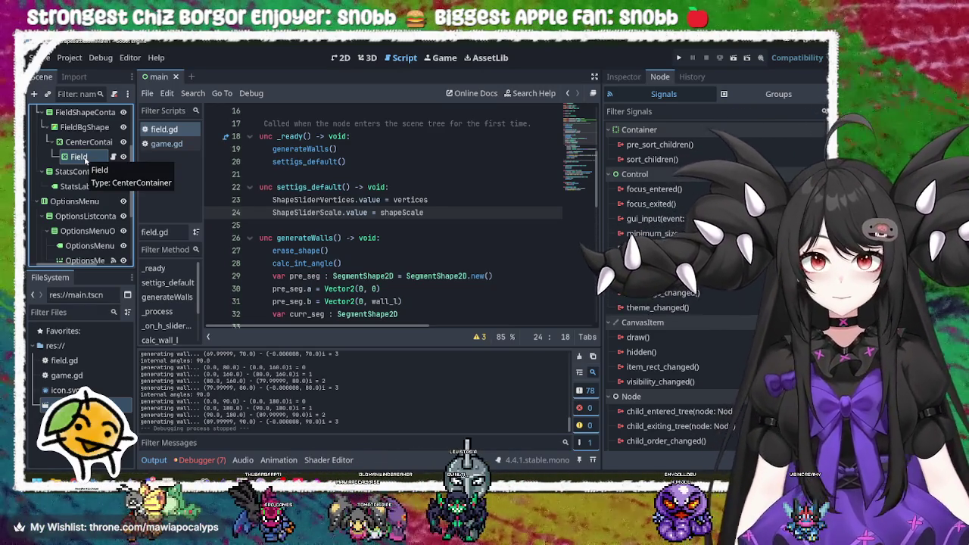
{"action": "scroll", "coordinate": [414, 248], "scroll_direction": "down", "scroll_amount": 10}
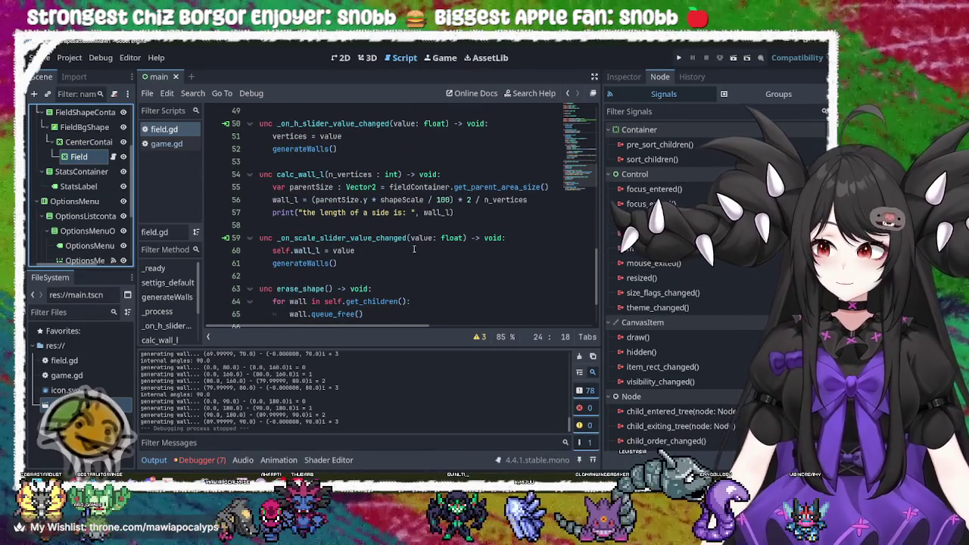
{"action": "scroll", "coordinate": [414, 249], "scroll_direction": "down", "scroll_amount": 2}
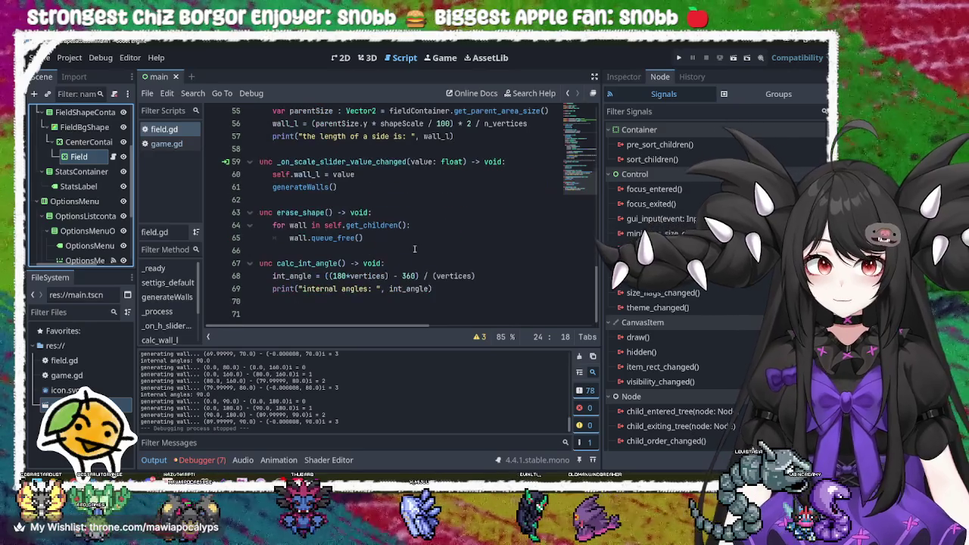
{"action": "scroll", "coordinate": [383, 238], "scroll_direction": "up", "scroll_amount": 1}
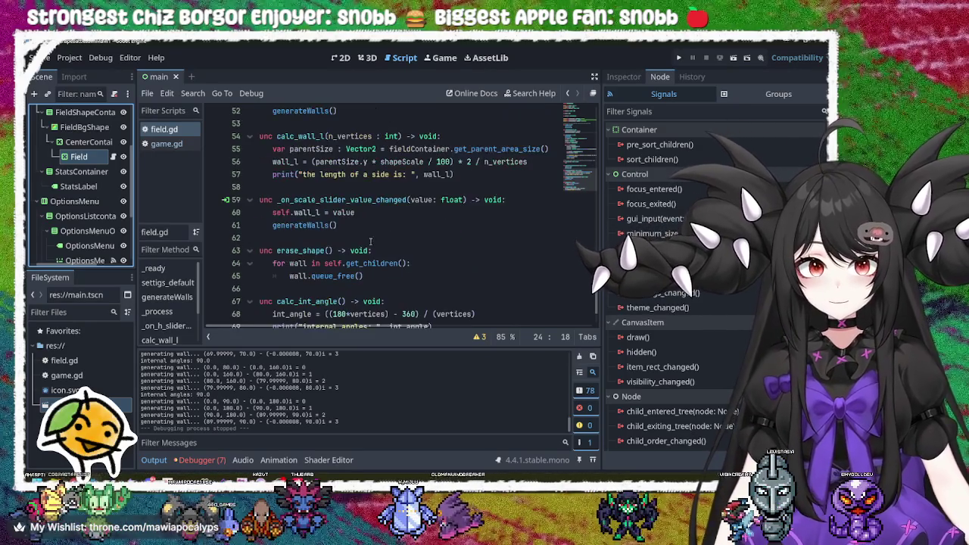
{"action": "left_click", "coordinate": [355, 225]}
{"action": "scroll", "coordinate": [379, 215], "scroll_direction": "up", "scroll_amount": 2}
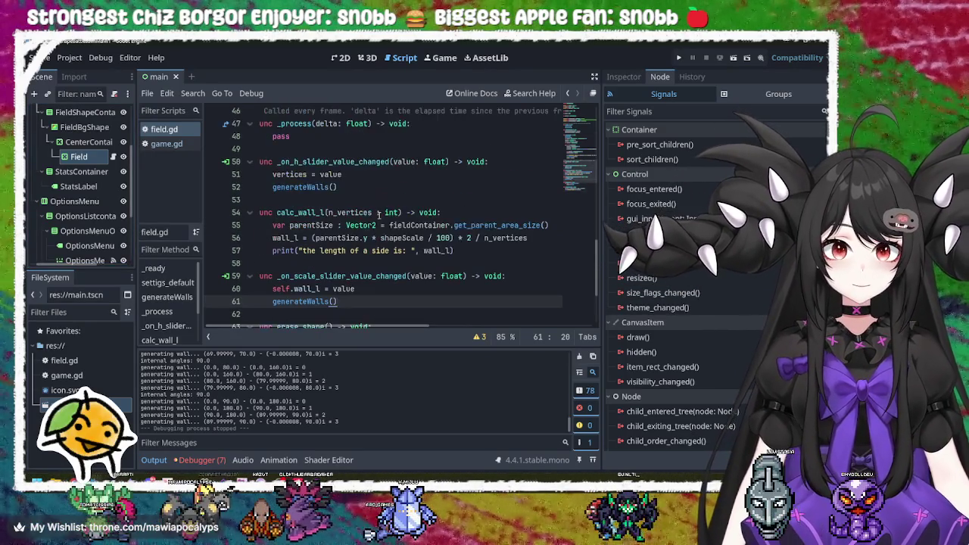
{"action": "left_click", "coordinate": [362, 181]}
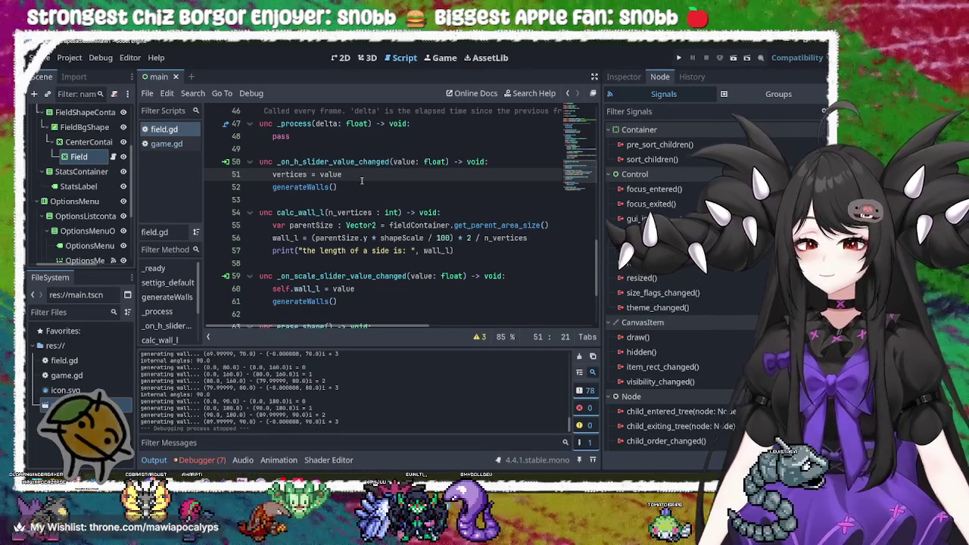
{"action": "scroll", "coordinate": [362, 180], "scroll_direction": "up", "scroll_amount": 13}
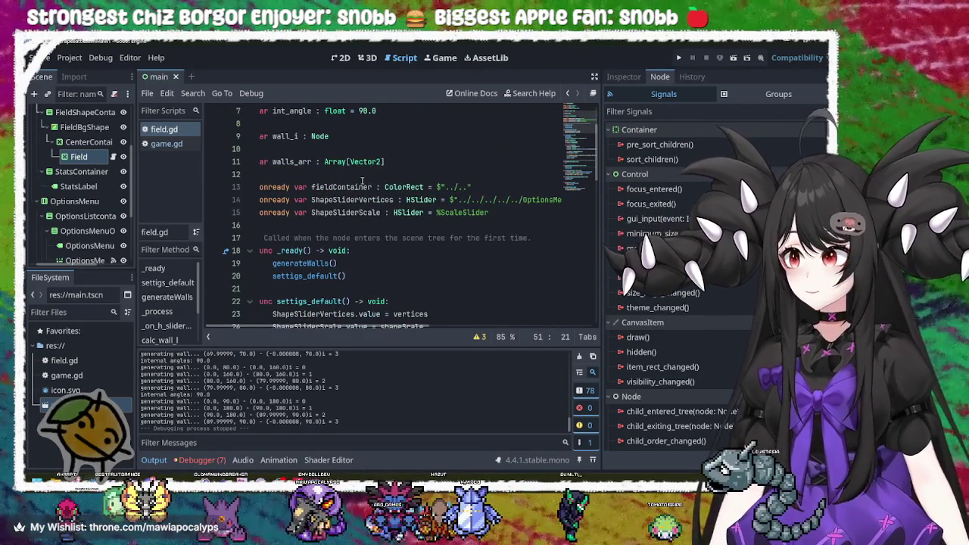
{"action": "scroll", "coordinate": [362, 180], "scroll_direction": "down", "scroll_amount": 4}
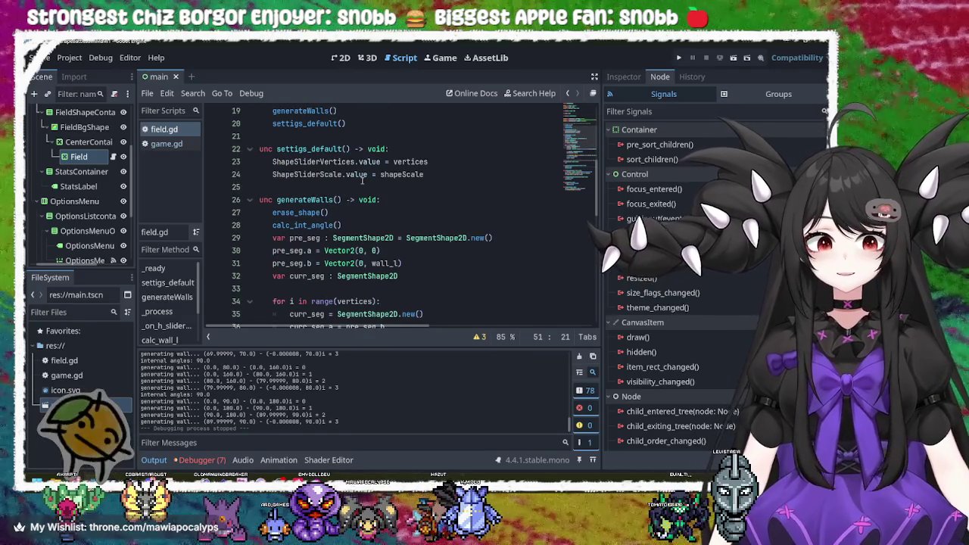
{"action": "scroll", "coordinate": [361, 180], "scroll_direction": "down", "scroll_amount": 2}
{"action": "left_click", "coordinate": [381, 149]}
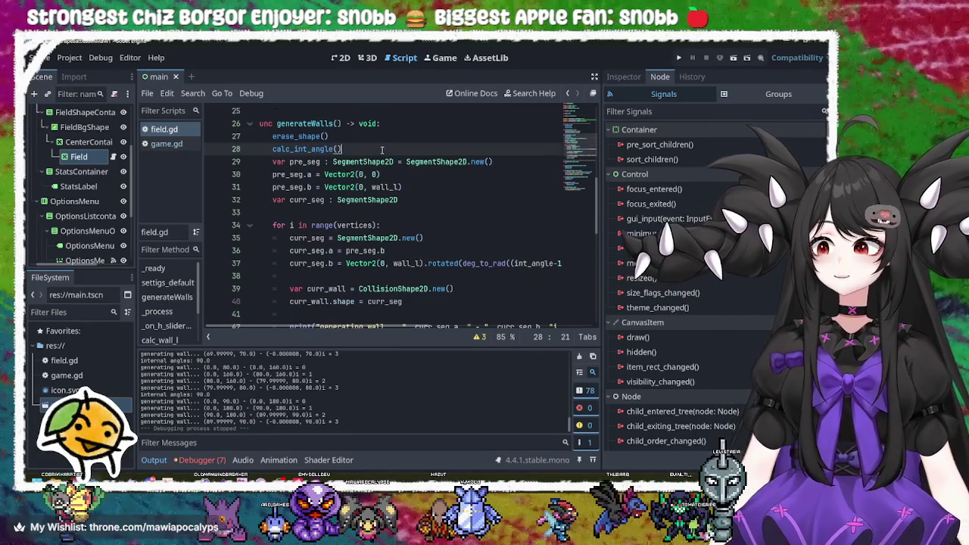
{"action": "scroll", "coordinate": [381, 149], "scroll_direction": "up", "scroll_amount": 2}
{"action": "left_click", "coordinate": [447, 171]}
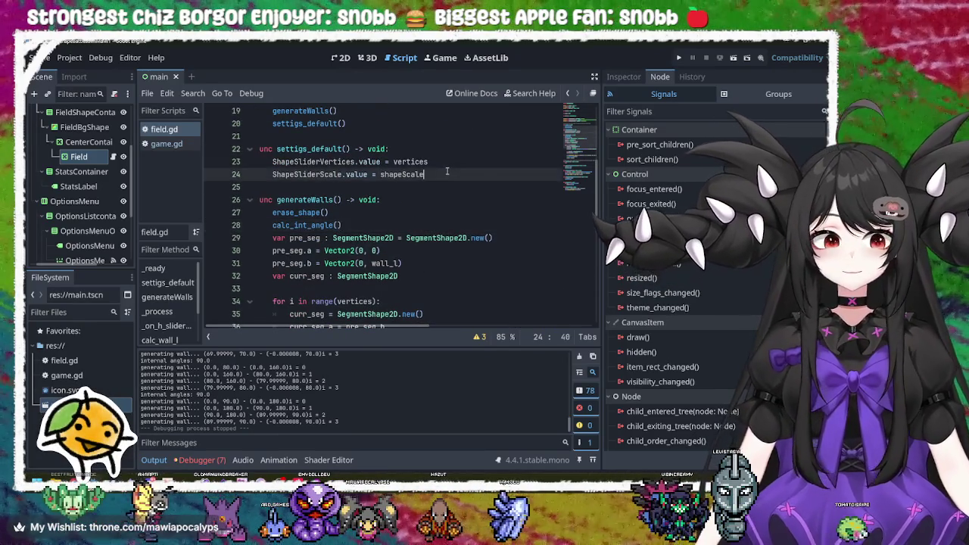
{"action": "scroll", "coordinate": [446, 171], "scroll_direction": "up", "scroll_amount": 2}
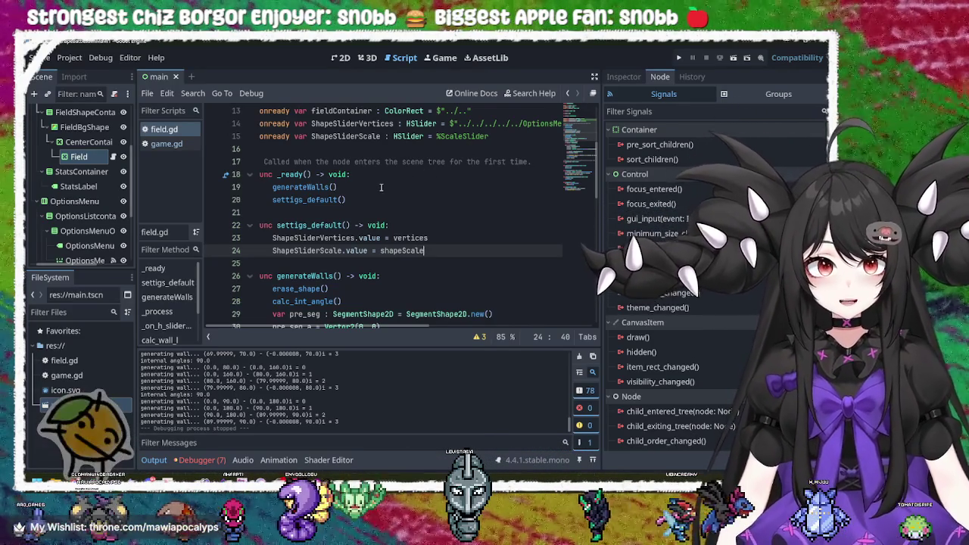
{"action": "left_click", "coordinate": [381, 187]}
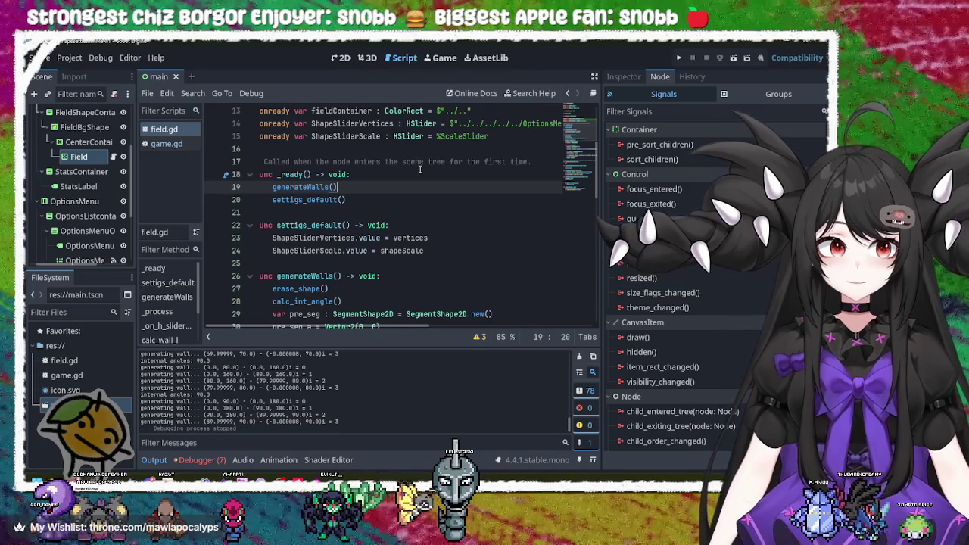
{"action": "double_click", "coordinate": [301, 189]}
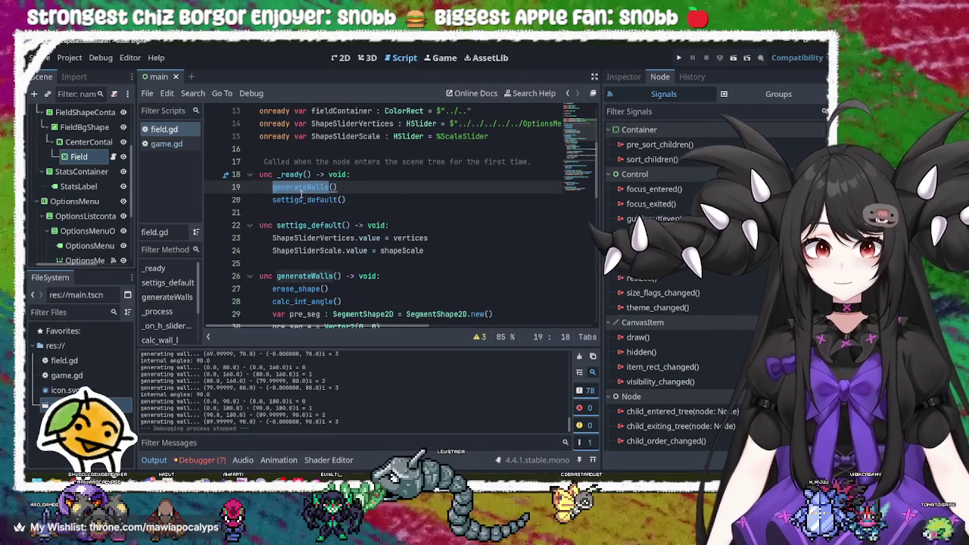
{"action": "double_click", "coordinate": [303, 199]}
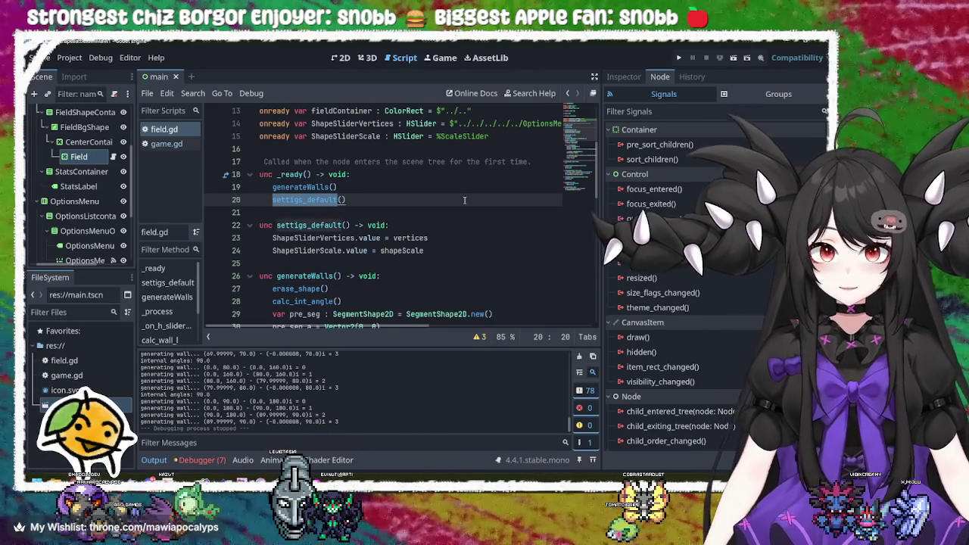
{"action": "left_click", "coordinate": [346, 189]}
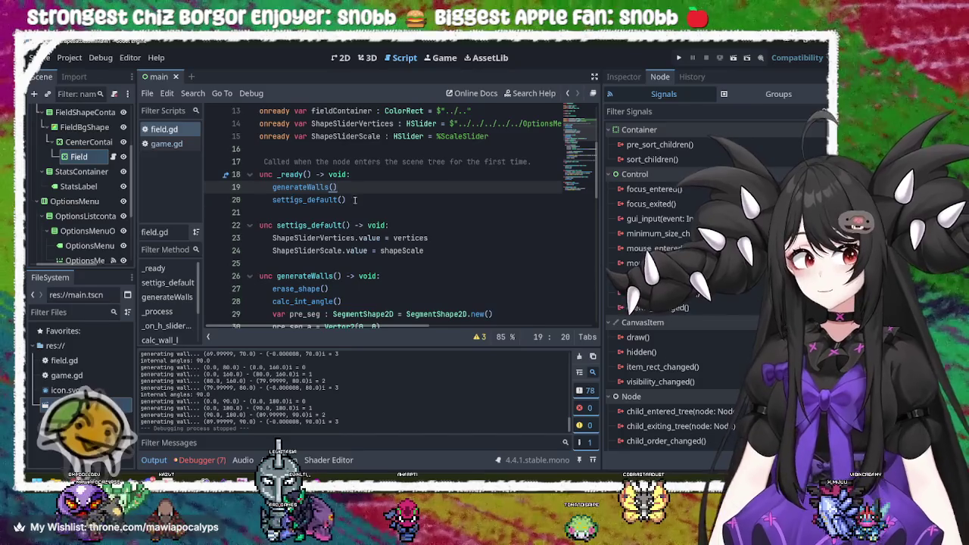
{"action": "left_click", "coordinate": [359, 197]}
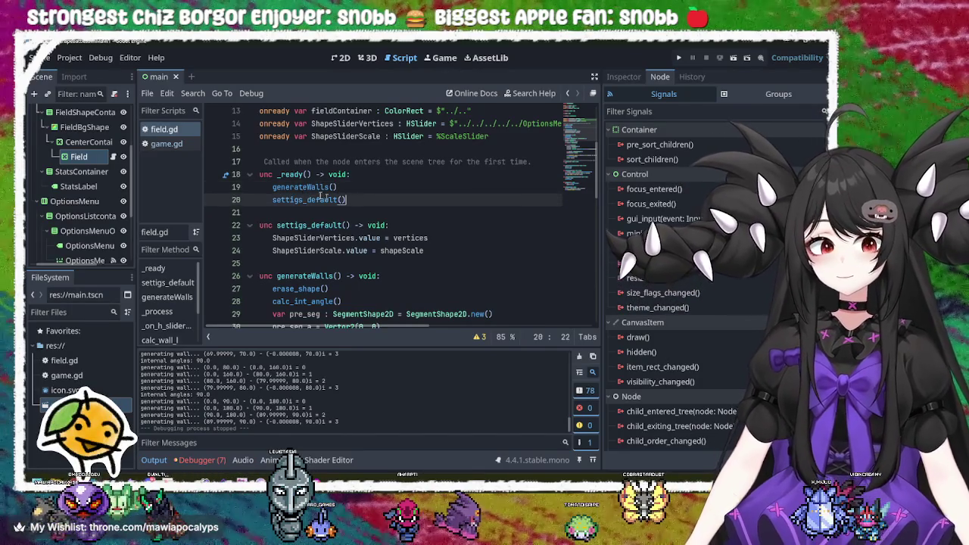
{"action": "double_click", "coordinate": [356, 188]}
{"action": "double_click", "coordinate": [377, 201]}
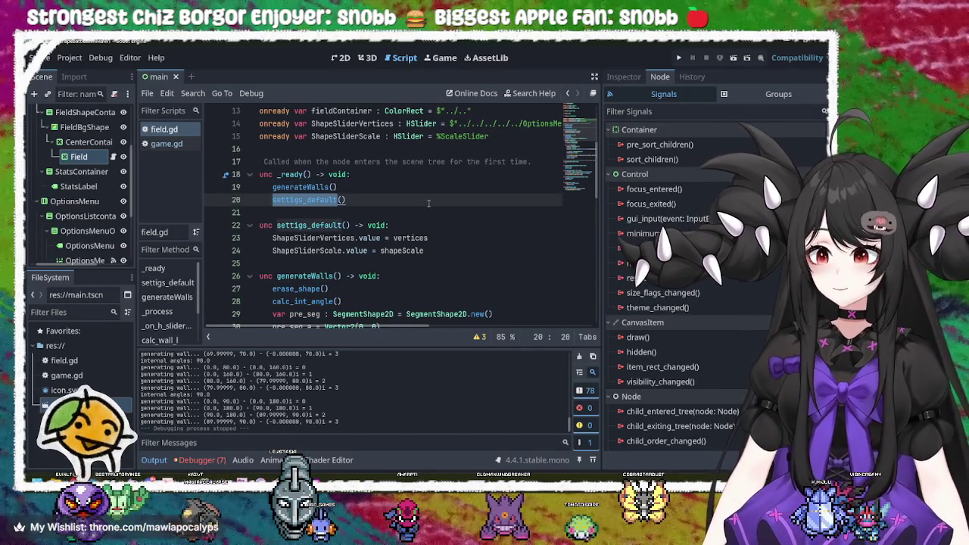
{"action": "double_click", "coordinate": [307, 186]}
{"action": "scroll", "coordinate": [336, 267], "scroll_direction": "down", "scroll_amount": 1}
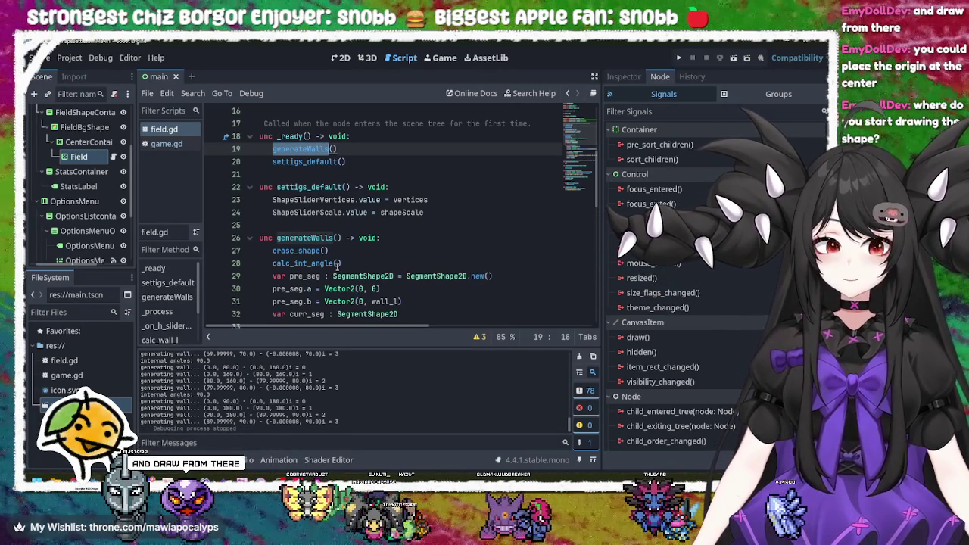
{"action": "left_click", "coordinate": [679, 57]}
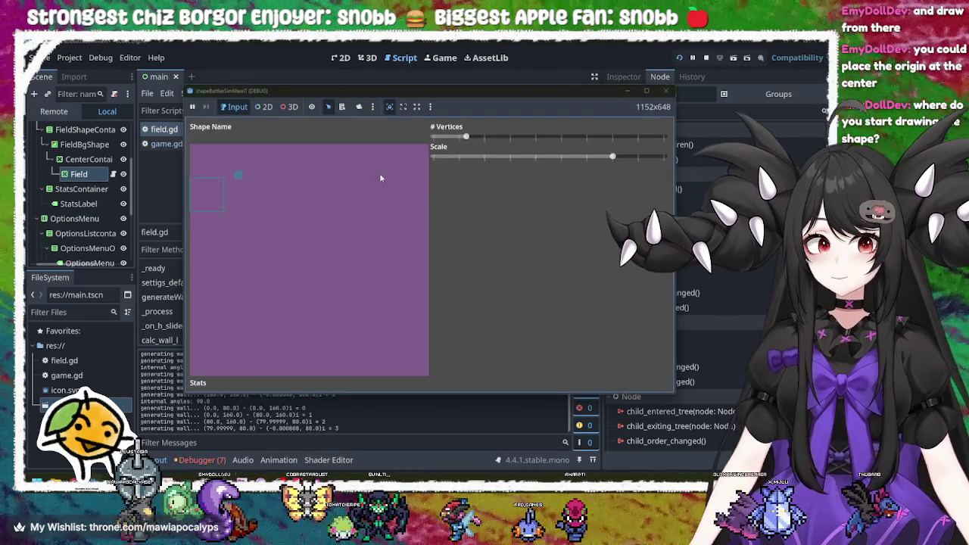
{"action": "mouse_move", "coordinate": [467, 139]}
{"action": "left_mouse_down"}
{"action": "mouse_move", "coordinate": [439, 139]}
{"action": "mouse_move", "coordinate": [601, 139]}
{"action": "left_mouse_up"}
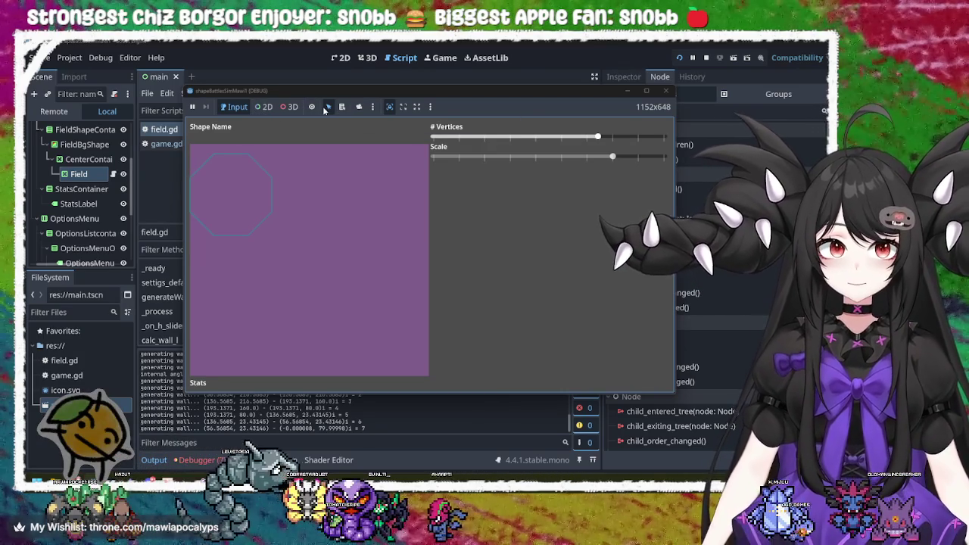
{"action": "left_click", "coordinate": [264, 107]}
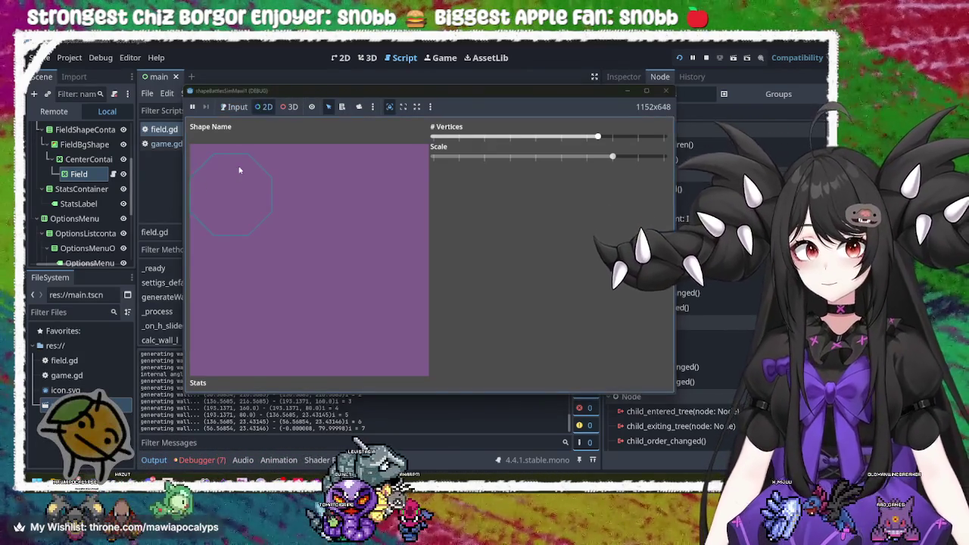
{"action": "left_click", "coordinate": [230, 174]}
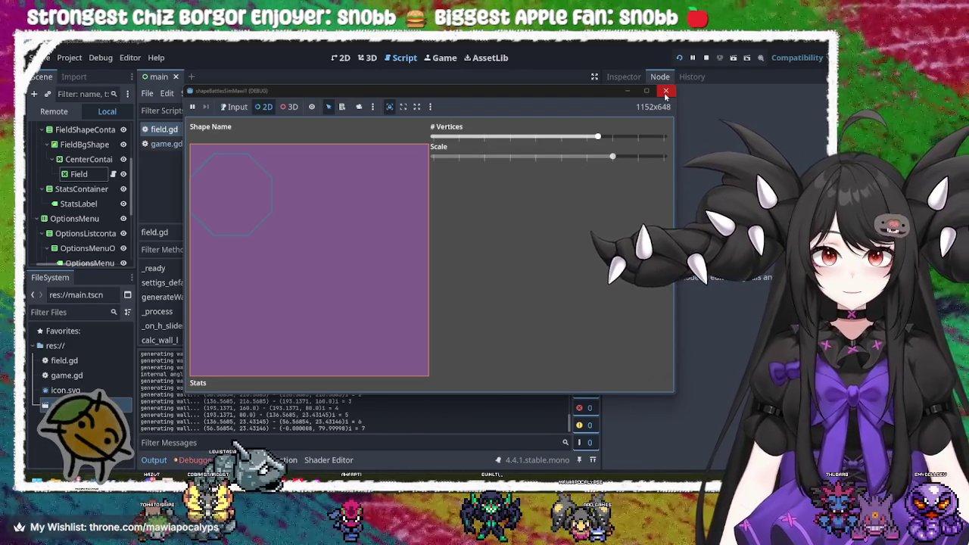
{"action": "left_click", "coordinate": [664, 92]}
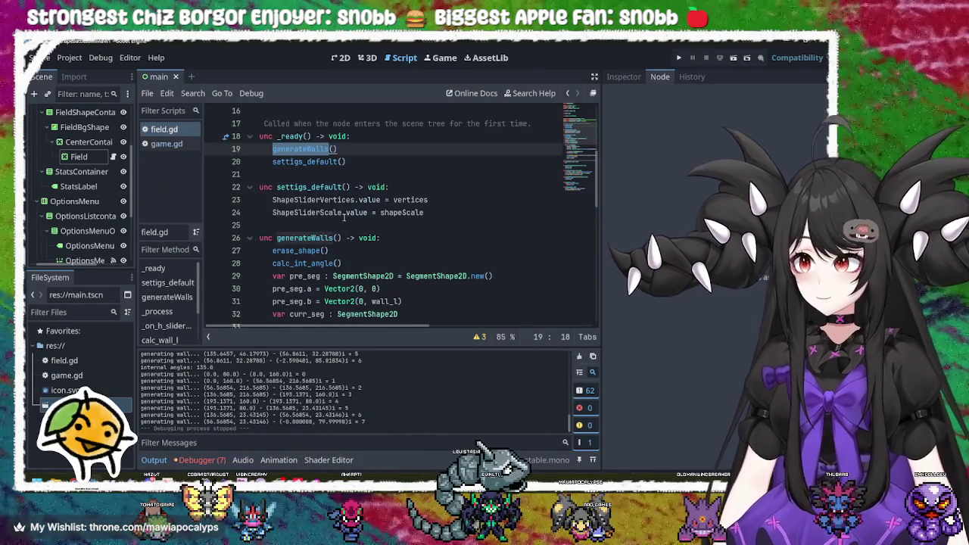
{"action": "left_click", "coordinate": [332, 213]}
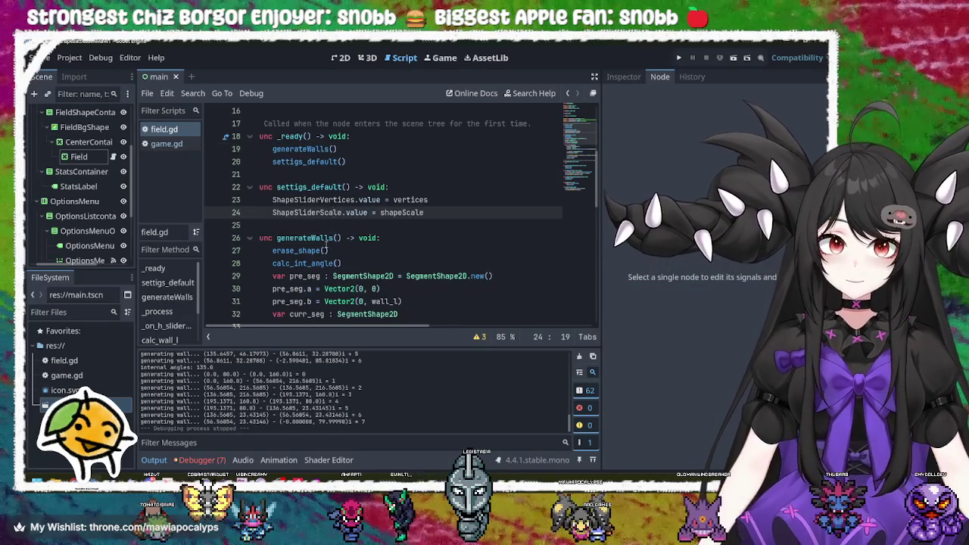
{"action": "scroll", "coordinate": [325, 204], "scroll_direction": "down", "scroll_amount": 2}
{"action": "left_click", "coordinate": [306, 187]}
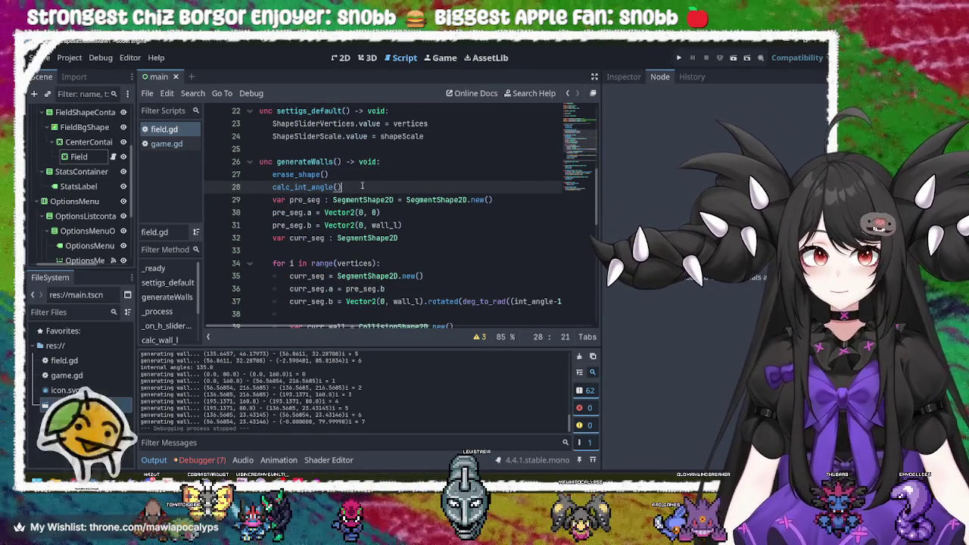
{"action": "left_click", "coordinate": [361, 187]}
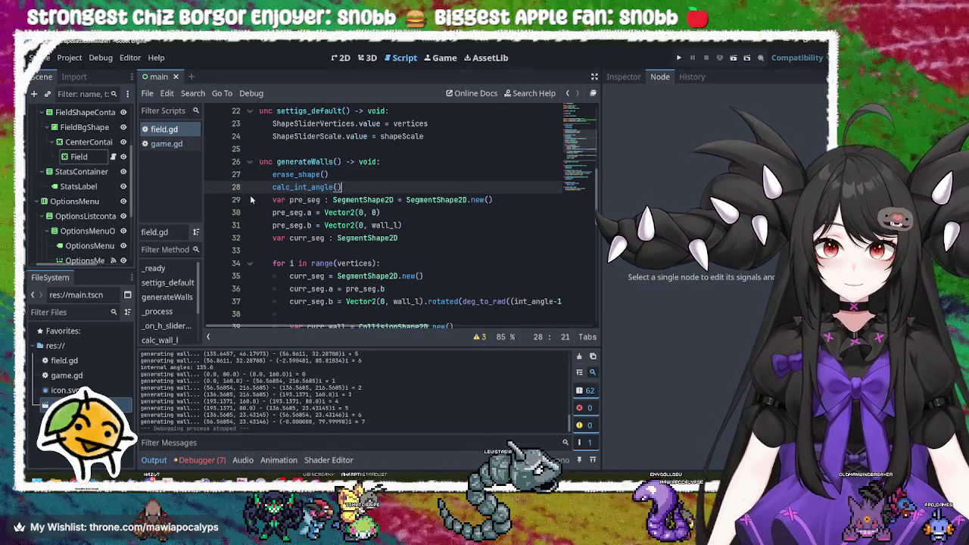
{"action": "left_click", "coordinate": [88, 142]}
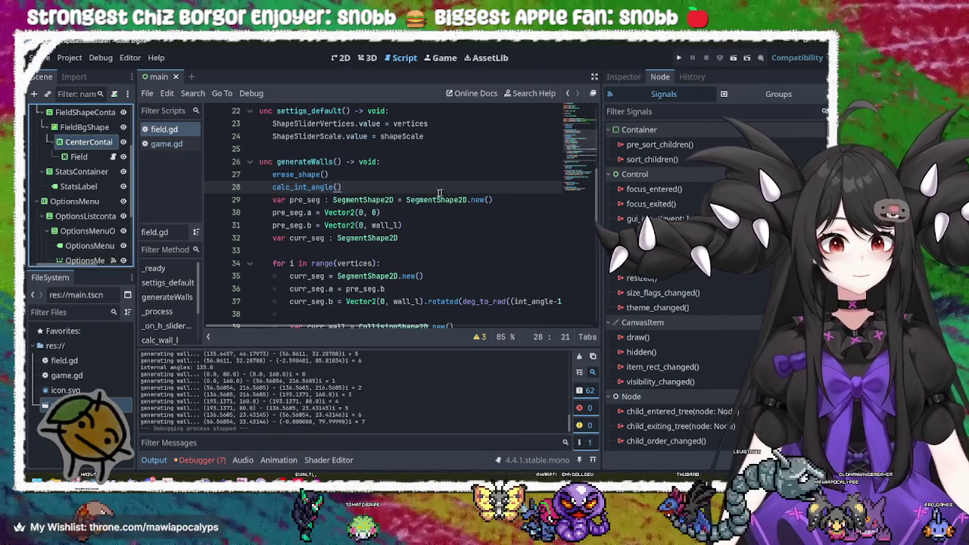
{"action": "scroll", "coordinate": [374, 261], "scroll_direction": "down", "scroll_amount": 6}
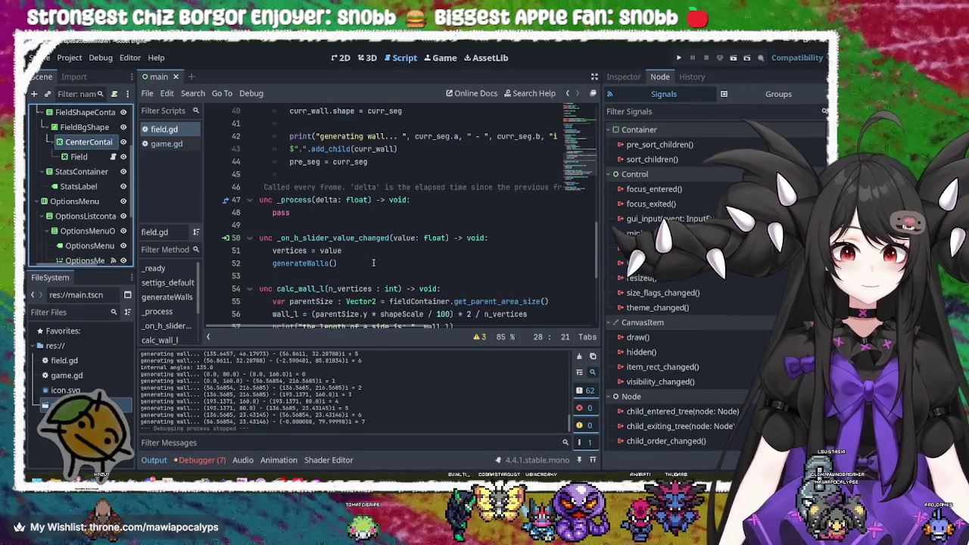
{"action": "scroll", "coordinate": [314, 204], "scroll_direction": "down", "scroll_amount": 4}
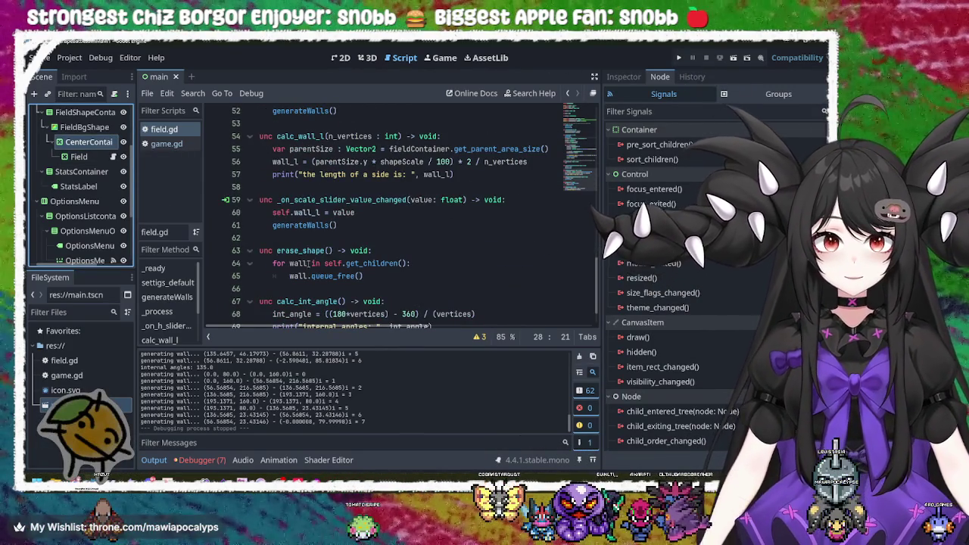
{"action": "double_click", "coordinate": [311, 149]}
{"action": "scroll", "coordinate": [452, 235], "scroll_direction": "up", "scroll_amount": 2}
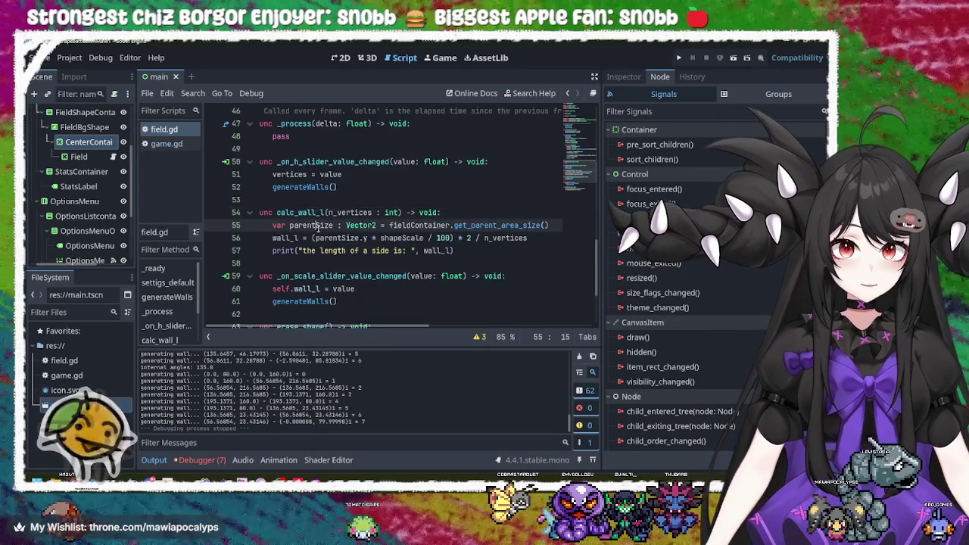
{"action": "left_click", "coordinate": [434, 227]}
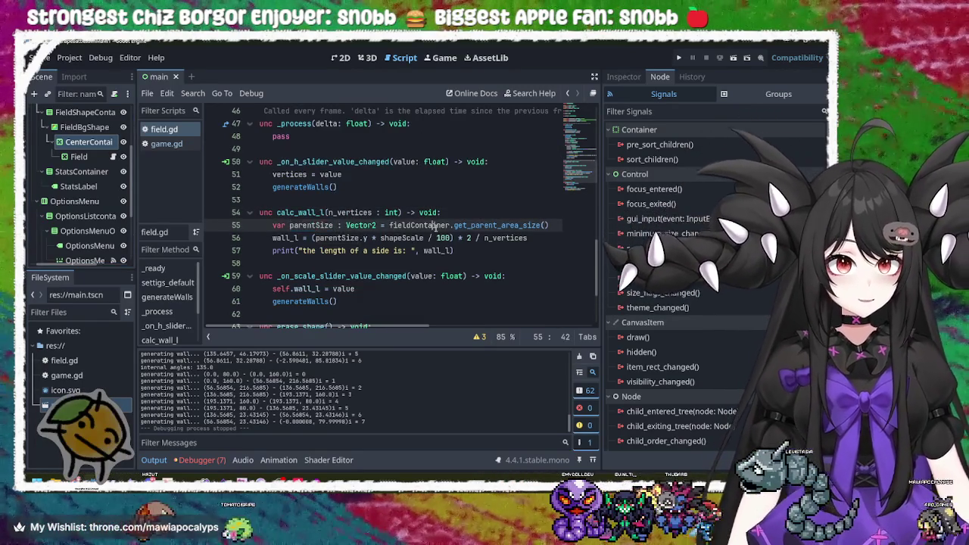
{"action": "mouse_move", "coordinate": [558, 225]}
{"action": "left_mouse_down"}
{"action": "mouse_move", "coordinate": [276, 226]}
{"action": "mouse_move", "coordinate": [286, 226]}
{"action": "left_mouse_up"}
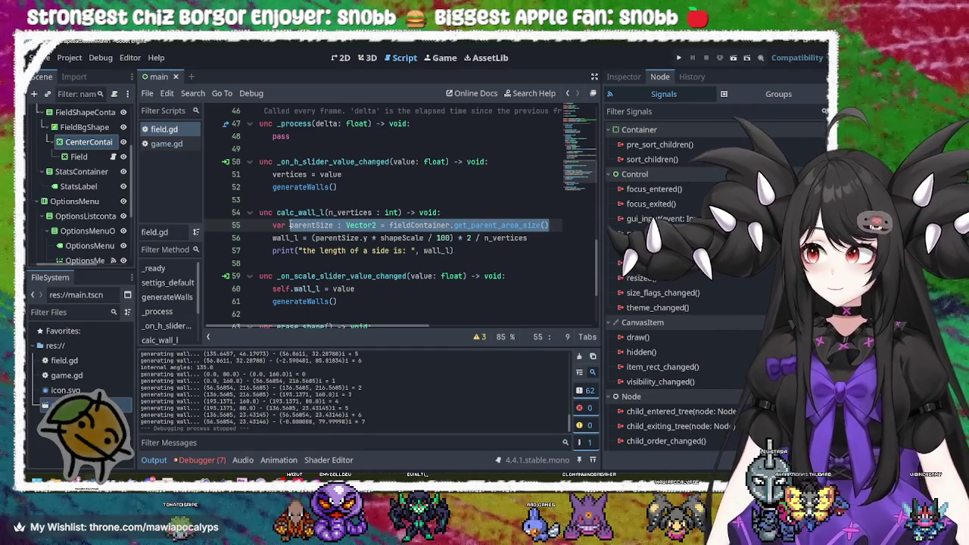
Turn line 55 into the plain assignment 'parentSize = fieldContainer.get_parent_area_size()'.
{"action": "left_click", "coordinate": [551, 225]}
{"action": "left_click_drag", "start_coordinate": [551, 225], "coordinate": [274, 225]}
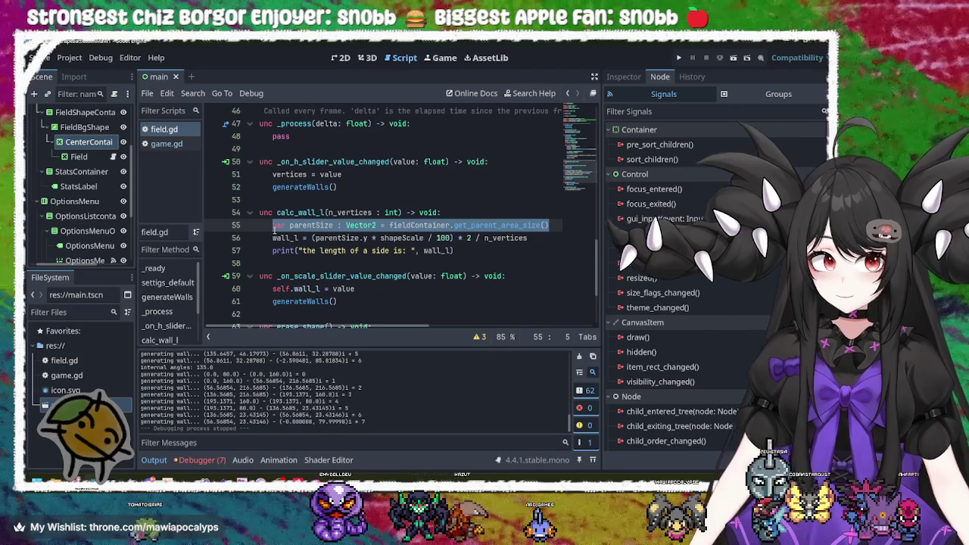
{"action": "key", "text": "BackSpace"}
{"action": "key", "text": "BackSpace"}
{"action": "key", "text": "BackSpace"}
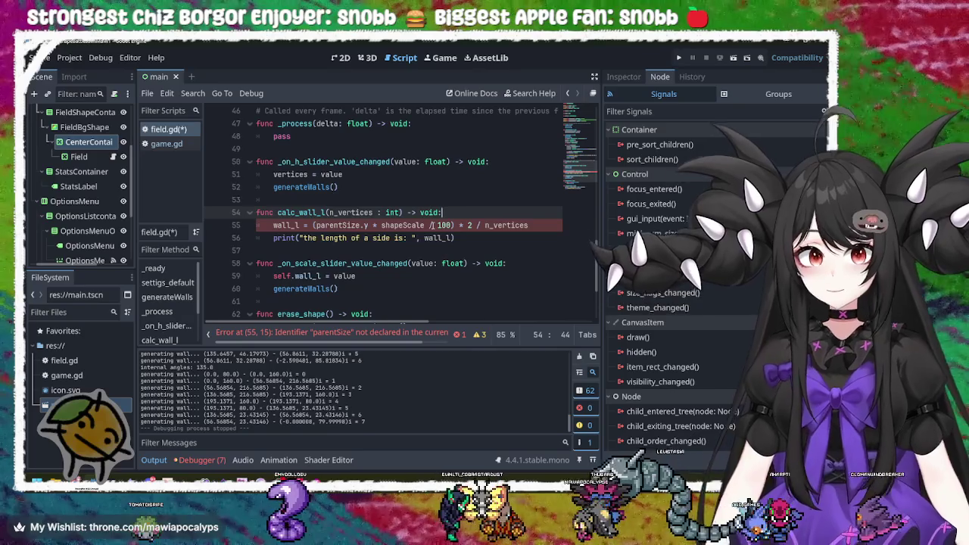
{"action": "key", "text": "Return"}
{"action": "type", "text": "var parentSize : Vector2 = fieldContainer.get_parent_area_size()"}
{"action": "key", "text": "ctrl+s"}
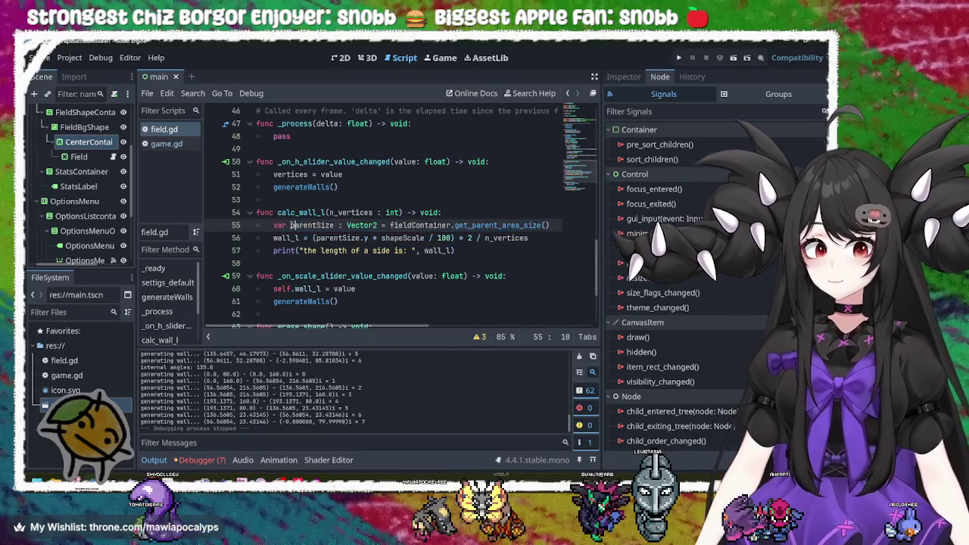
{"action": "key", "text": "Left"}
{"action": "key", "text": "BackSpace"}
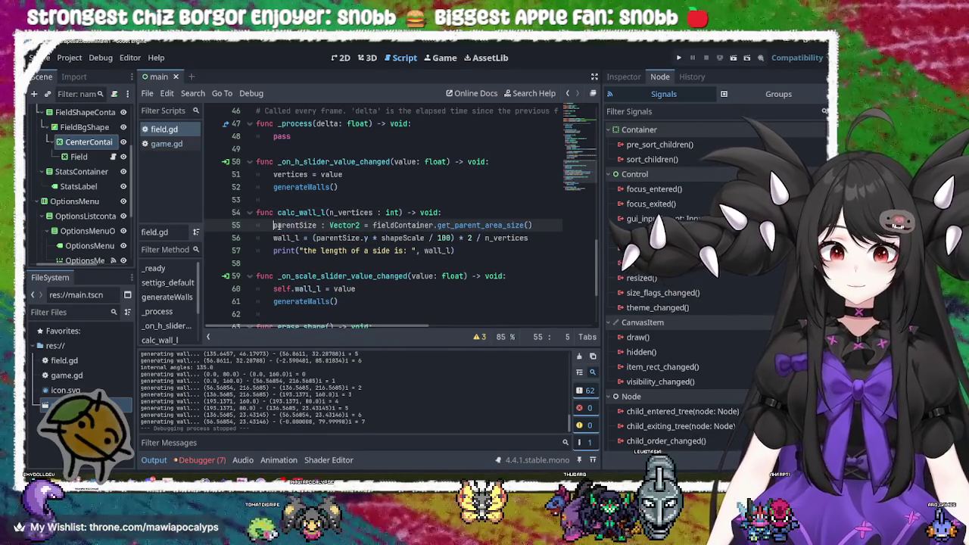
{"action": "left_click_drag", "start_coordinate": [367, 226], "coordinate": [318, 226]}
{"action": "key", "text": "BackSpace"}
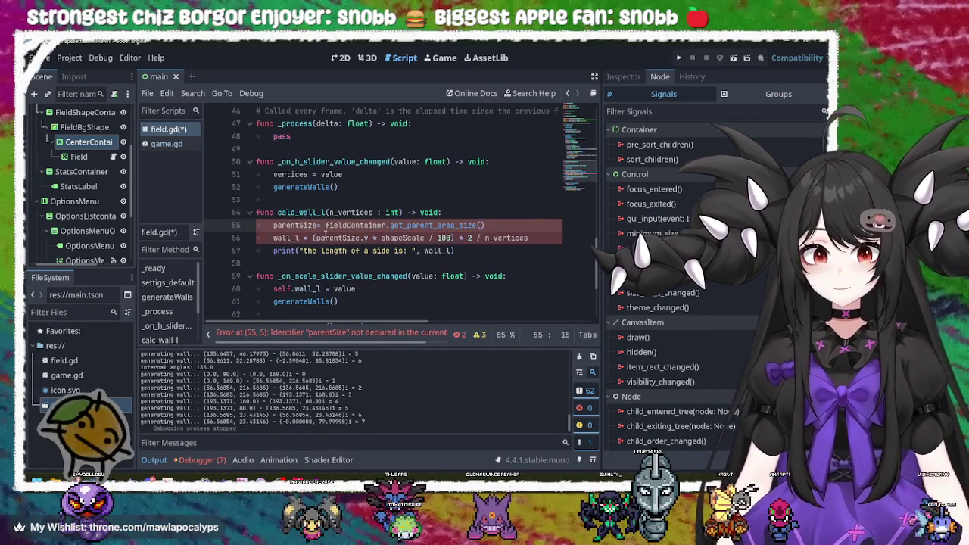
{"action": "scroll", "coordinate": [324, 234], "scroll_direction": "up", "scroll_amount": 15}
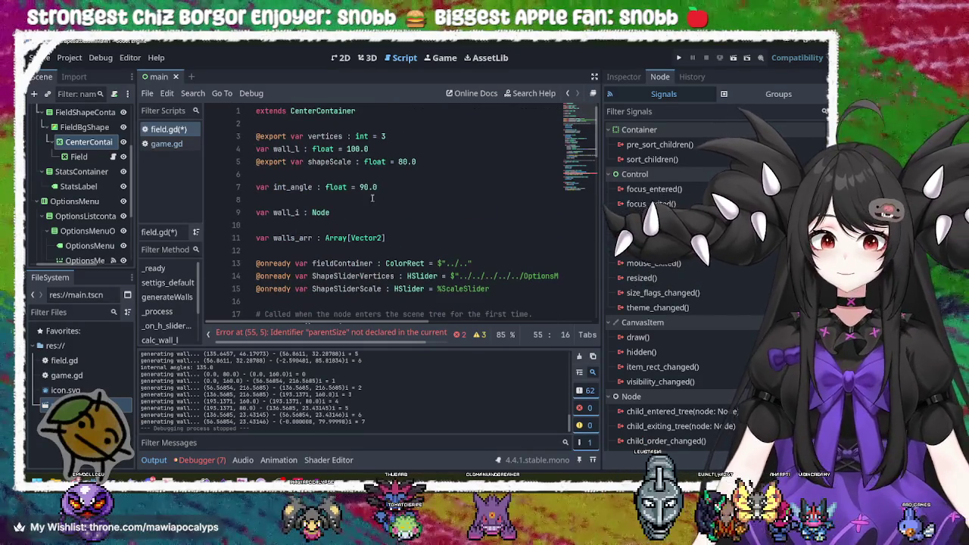
{"action": "left_click", "coordinate": [427, 238]}
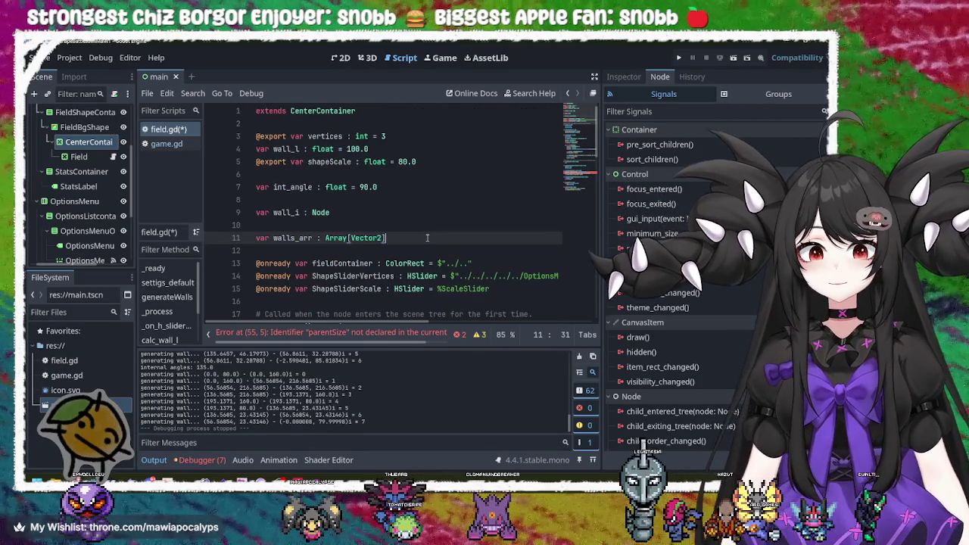
{"action": "key", "text": "Return"}
{"action": "key", "text": "Return"}
{"action": "type", "text": "var parentSize : Vector2 = fieldContainer.get_parent_area_size()"}
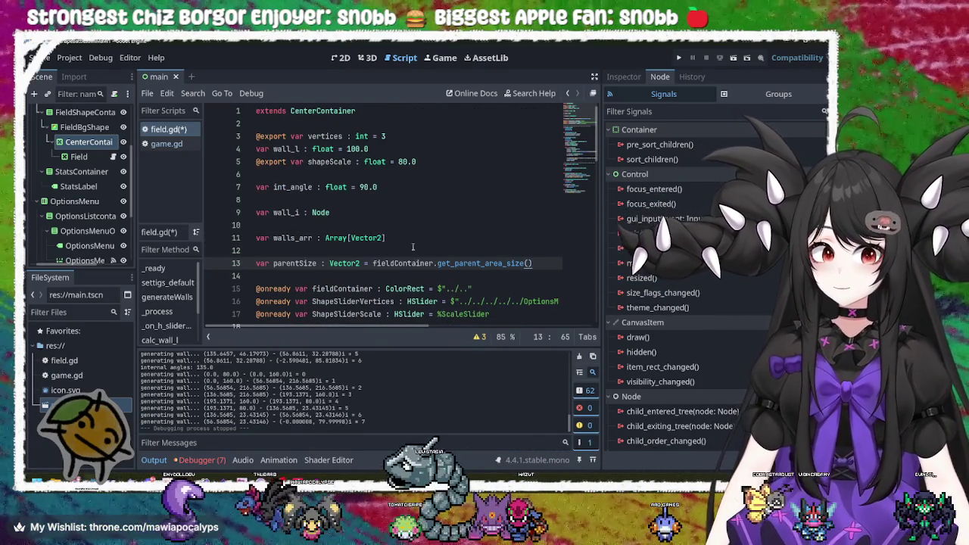
{"action": "left_click", "coordinate": [257, 264]}
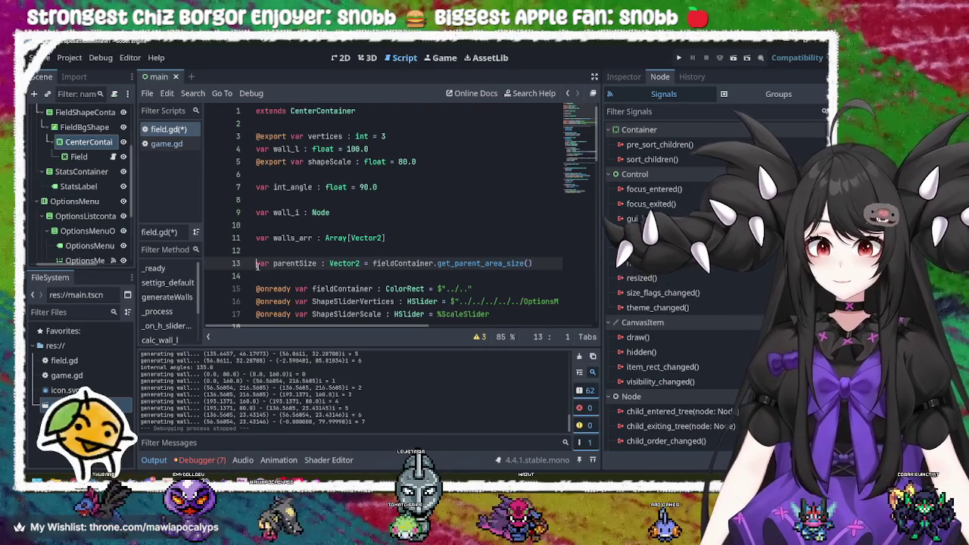
{"action": "type", "text": "@on"}
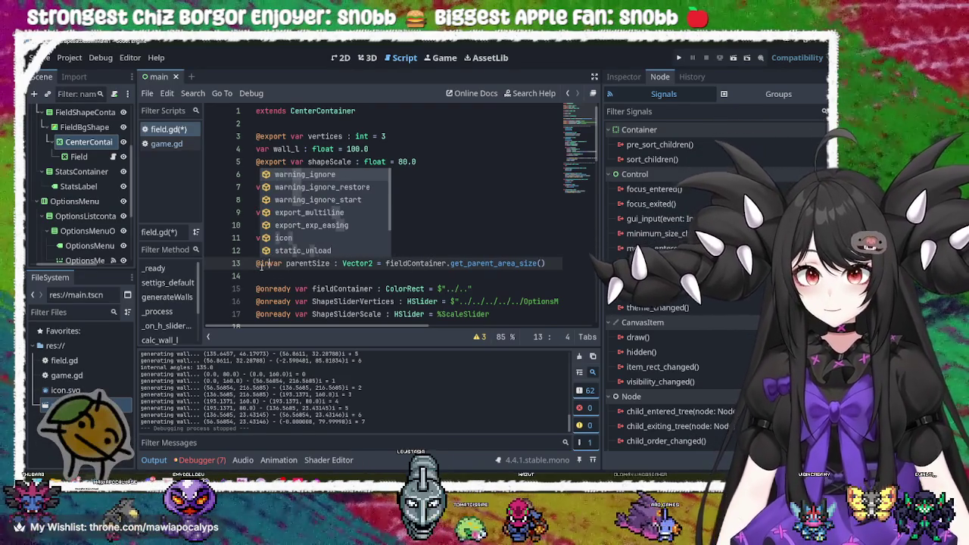
{"action": "type", "text": "rea"}
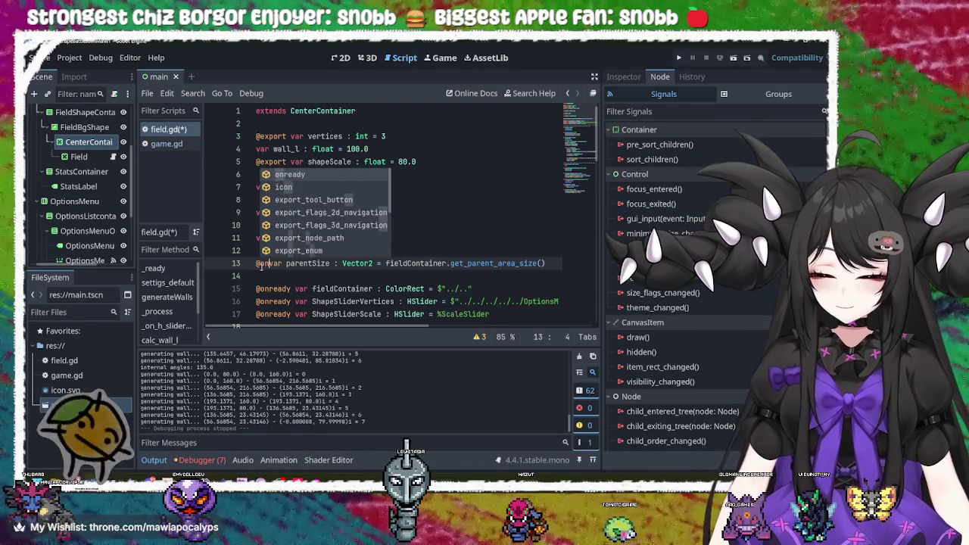
{"action": "type", "text": "dy"}
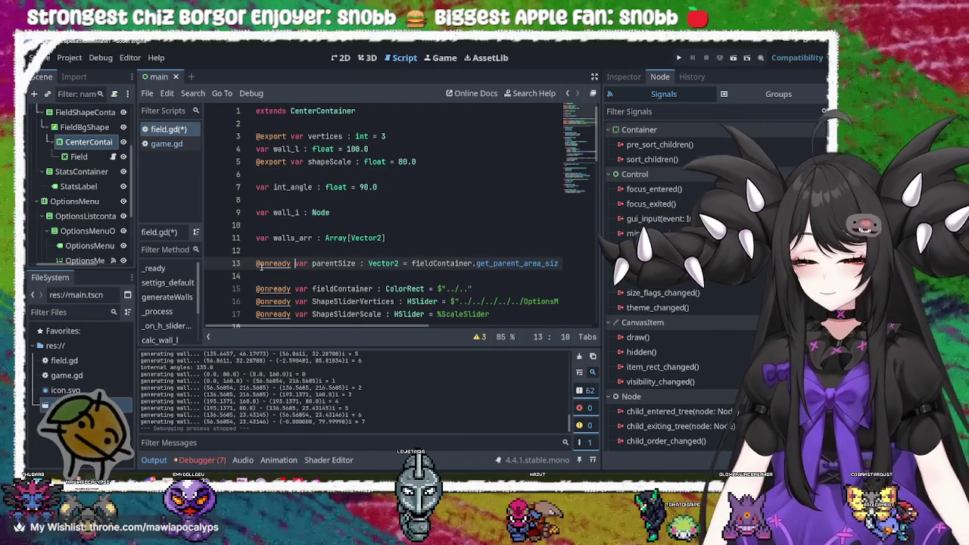
{"action": "key", "text": "ctrl+s"}
Check every parentSize use, including the calc_wall_l assignment, then run the project with F5.
{"action": "left_click", "coordinate": [425, 288]}
{"action": "double_click", "coordinate": [333, 263]}
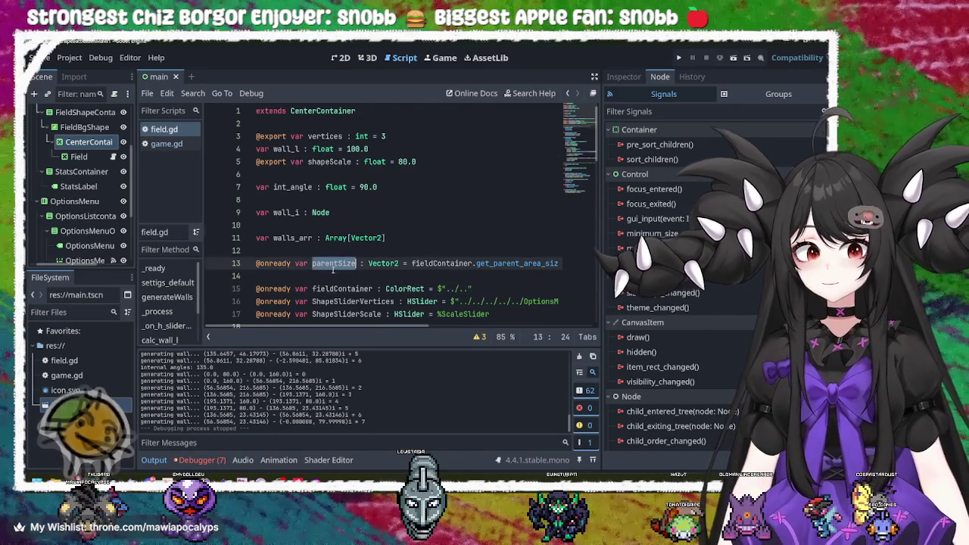
{"action": "scroll", "coordinate": [329, 269], "scroll_direction": "down", "scroll_amount": 15}
{"action": "scroll", "coordinate": [331, 268], "scroll_direction": "up", "scroll_amount": 3}
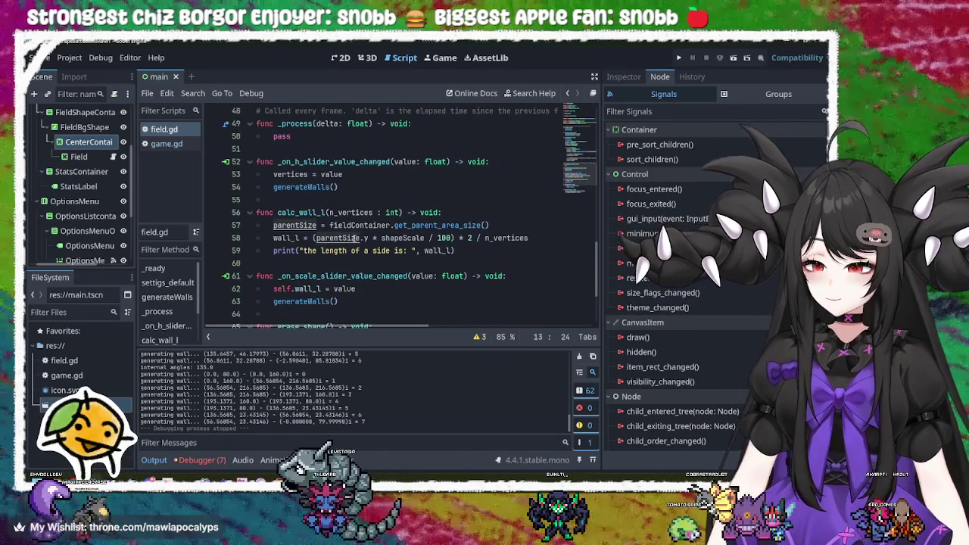
{"action": "left_click", "coordinate": [511, 226]}
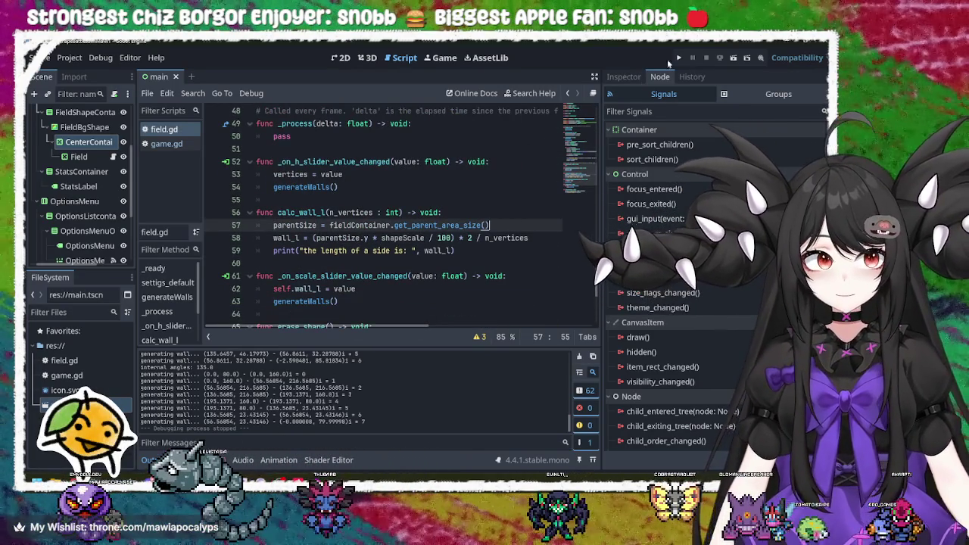
{"action": "key", "text": "F5"}
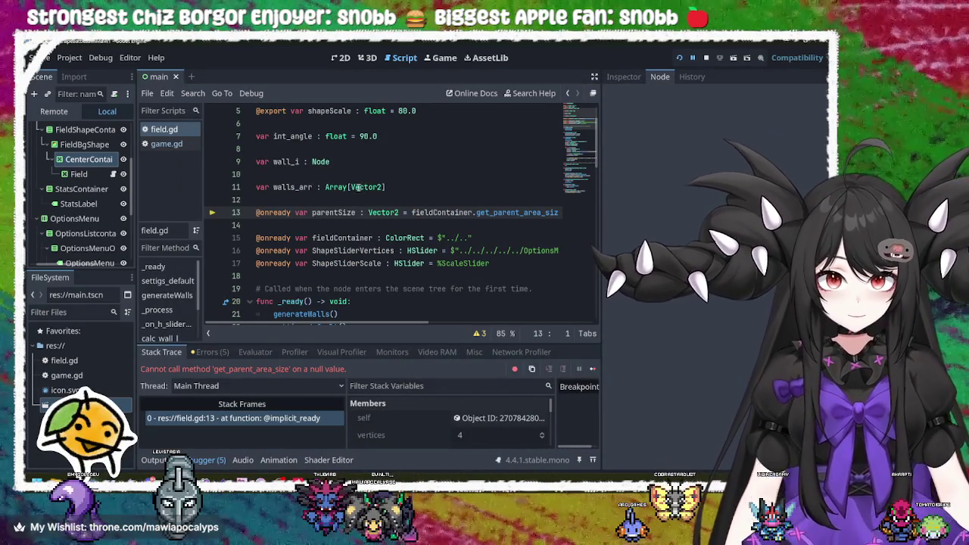
{"action": "double_click", "coordinate": [273, 213]}
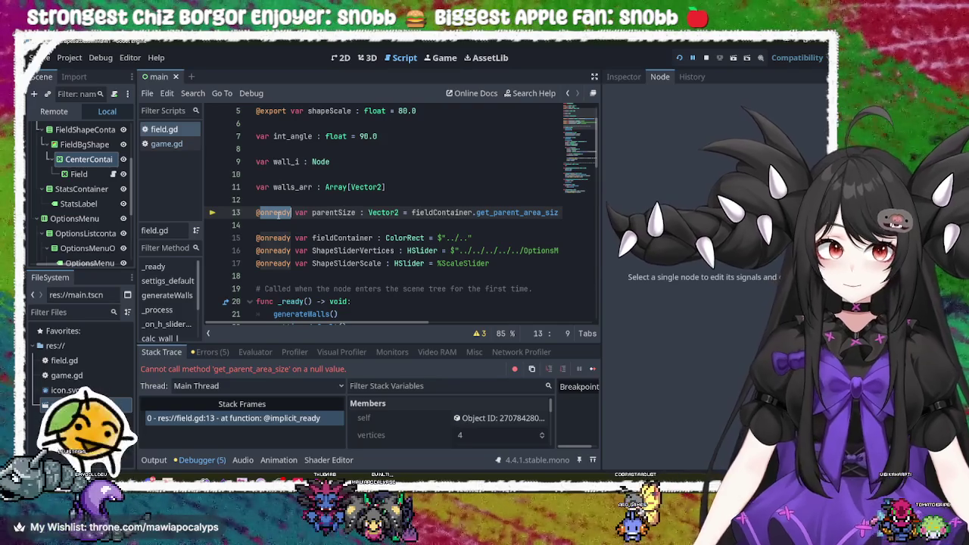
{"action": "double_click", "coordinate": [333, 213]}
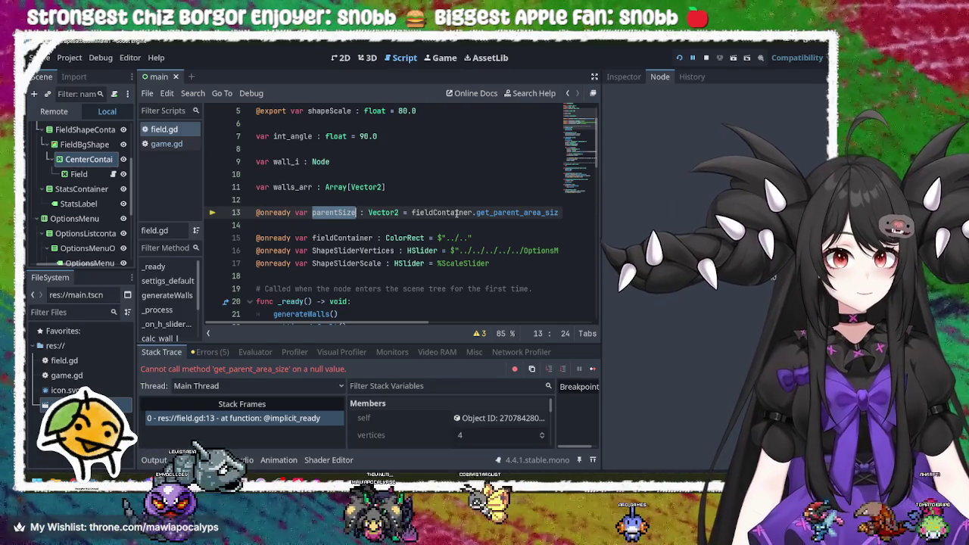
{"action": "double_click", "coordinate": [456, 213]}
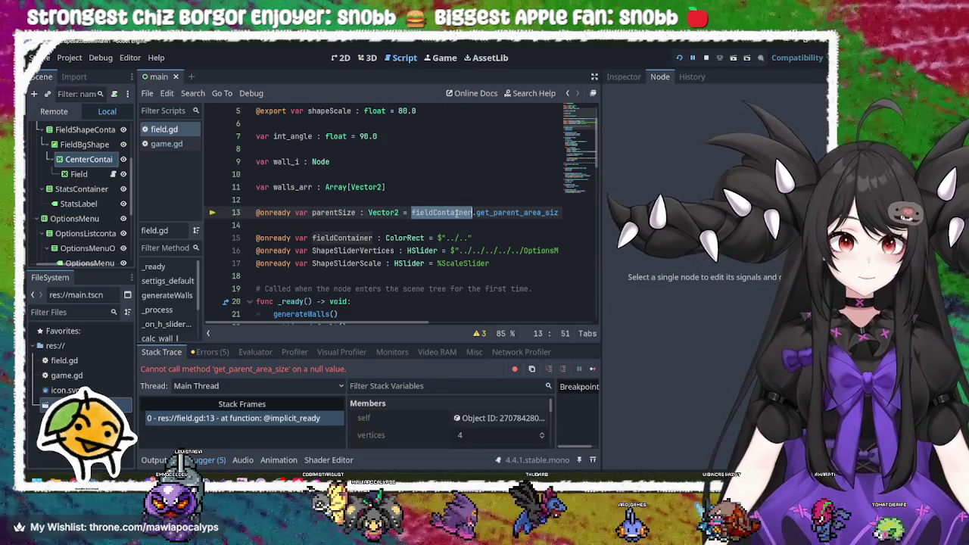
{"action": "left_click_drag", "start_coordinate": [256, 212], "coordinate": [599, 212]}
{"action": "key", "text": "BackSpace"}
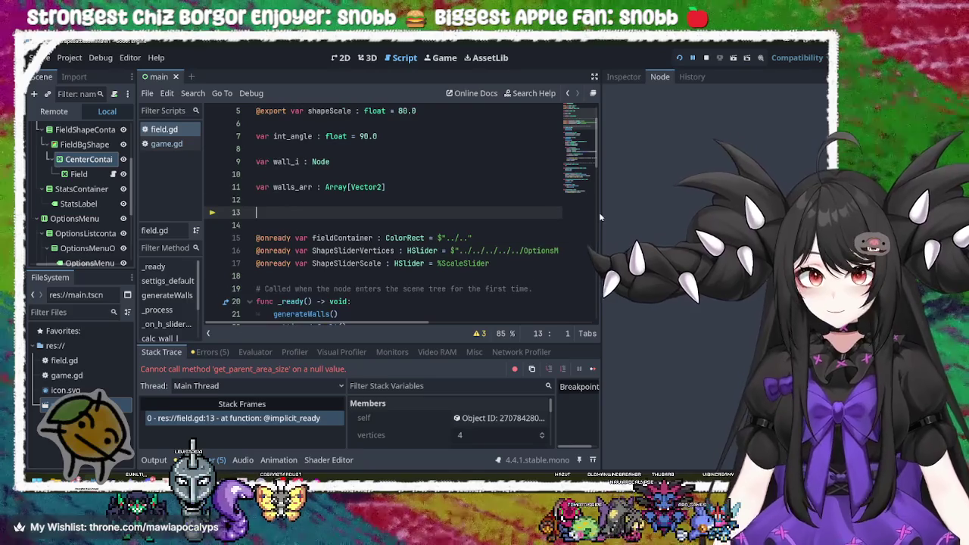
{"action": "key", "text": "Delete"}
{"action": "key", "text": "Delete"}
Paste the parentSize declaration below the fieldContainer and slider declarations, save, and rerun the project.
{"action": "key", "text": "Down"}
{"action": "key", "text": "Down"}
{"action": "key", "text": "Down"}
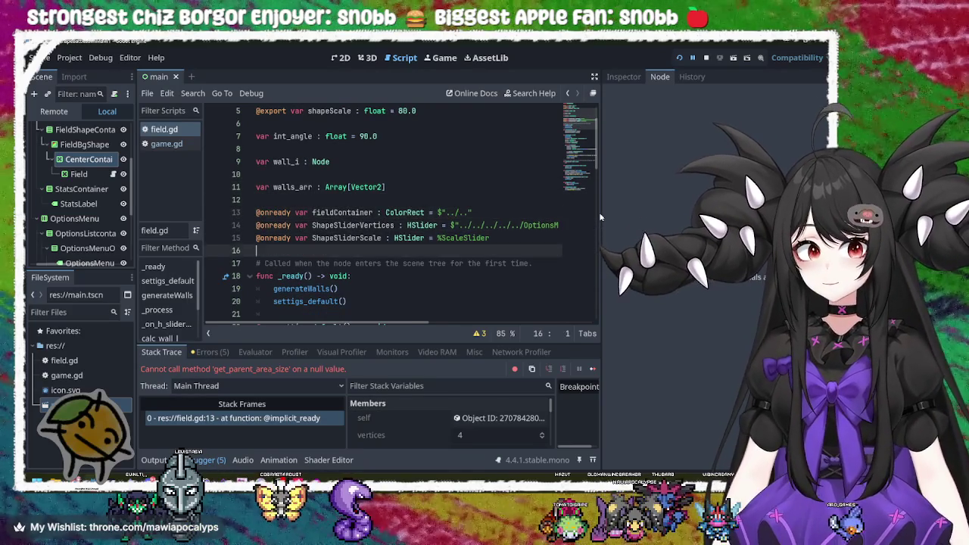
{"action": "key", "text": "Return"}
{"action": "key", "text": "Return"}
{"action": "key", "text": "Up"}
{"action": "type", "text": "@onready var parentSize : Vector2 = fieldContainer.get_parent_area_size()"}
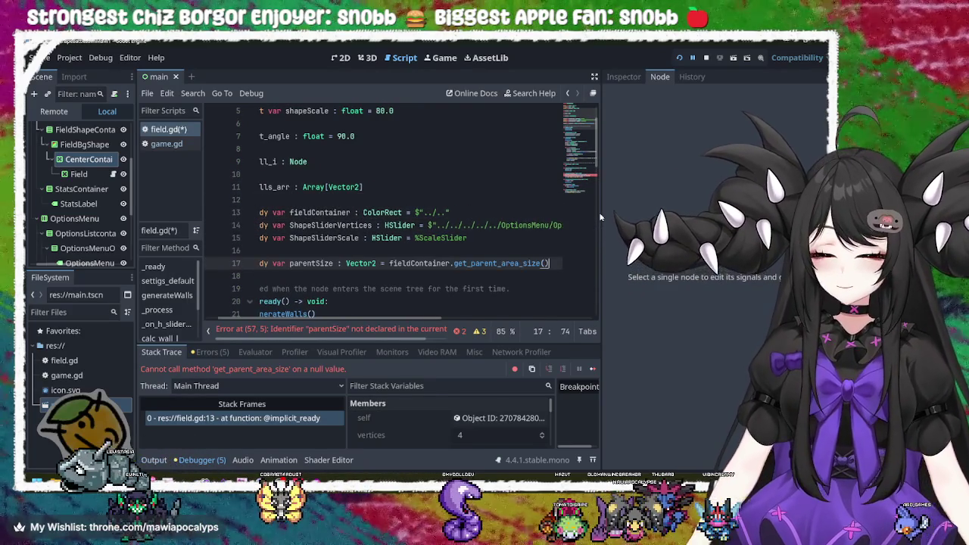
{"action": "key", "text": "ctrl+s"}
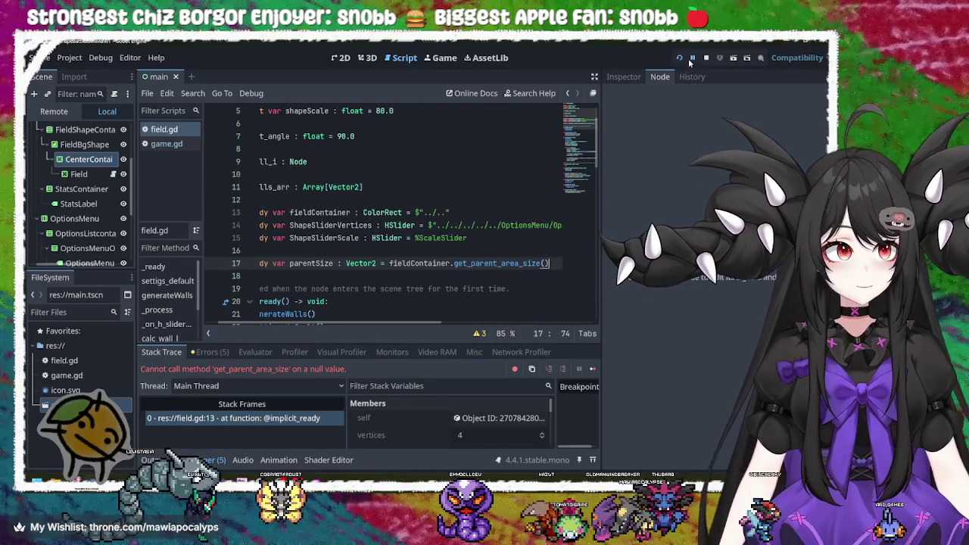
{"action": "left_click", "coordinate": [678, 58]}
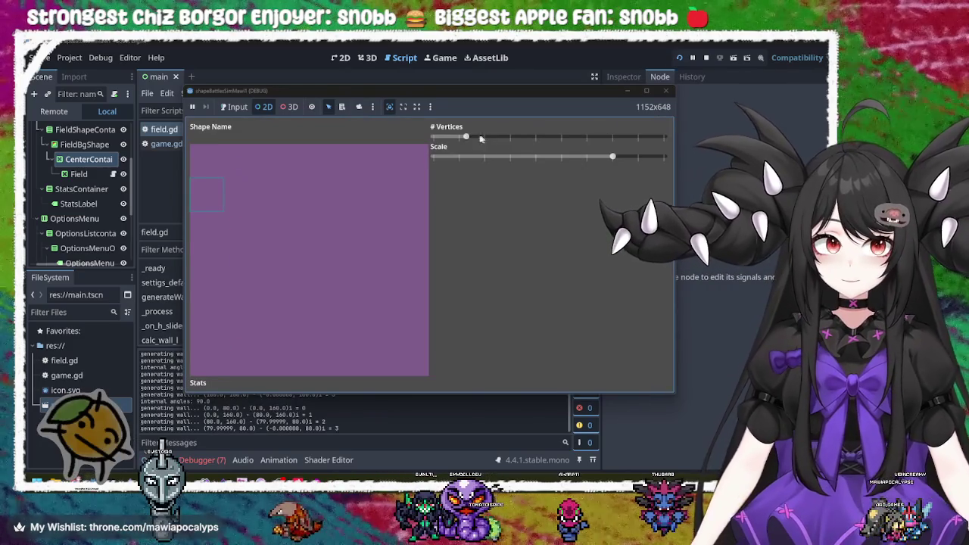
Raise the # Vertices slider to draw an octagon, then close the game.
{"action": "left_click", "coordinate": [480, 138]}
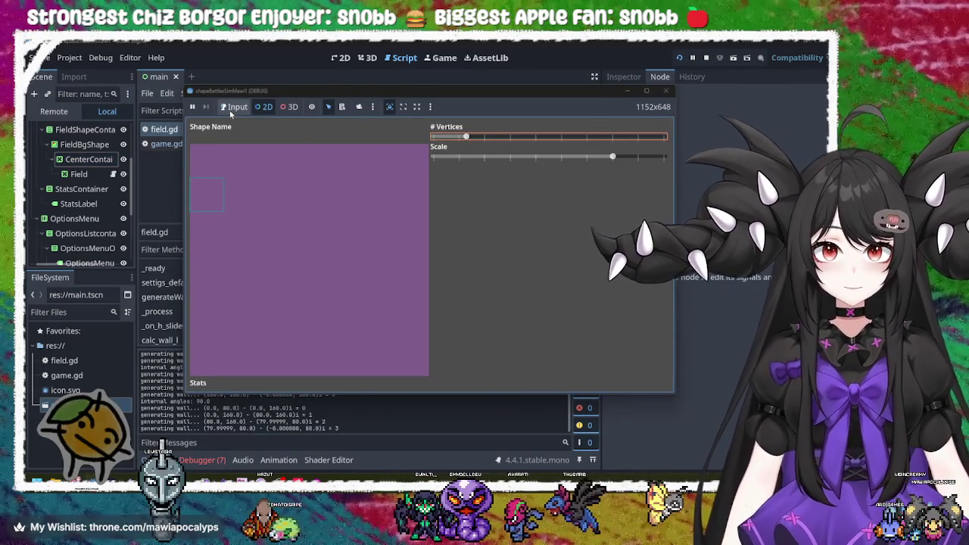
{"action": "mouse_move", "coordinate": [522, 139]}
{"action": "left_mouse_down"}
{"action": "mouse_move", "coordinate": [647, 140]}
{"action": "mouse_move", "coordinate": [593, 157]}
{"action": "left_mouse_up"}
{"action": "scroll", "coordinate": [647, 140], "scroll_direction": "down", "scroll_amount": 4}
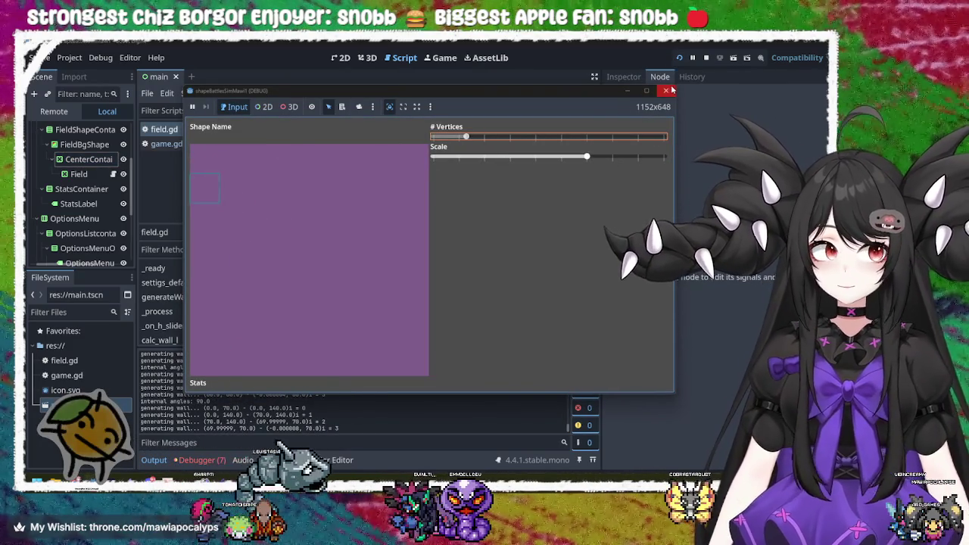
{"action": "left_click", "coordinate": [665, 90]}
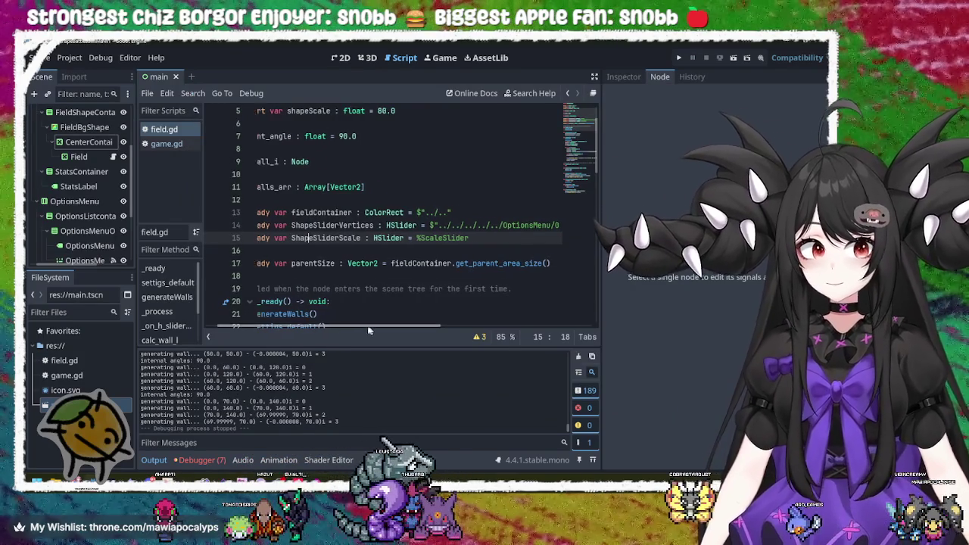
Review ShapeSliderScale, parentSize on line 17, and generateWalls, ending after calc_int_angle.
{"action": "scroll", "coordinate": [371, 323], "scroll_direction": "left", "scroll_amount": 2}
{"action": "double_click", "coordinate": [350, 238]}
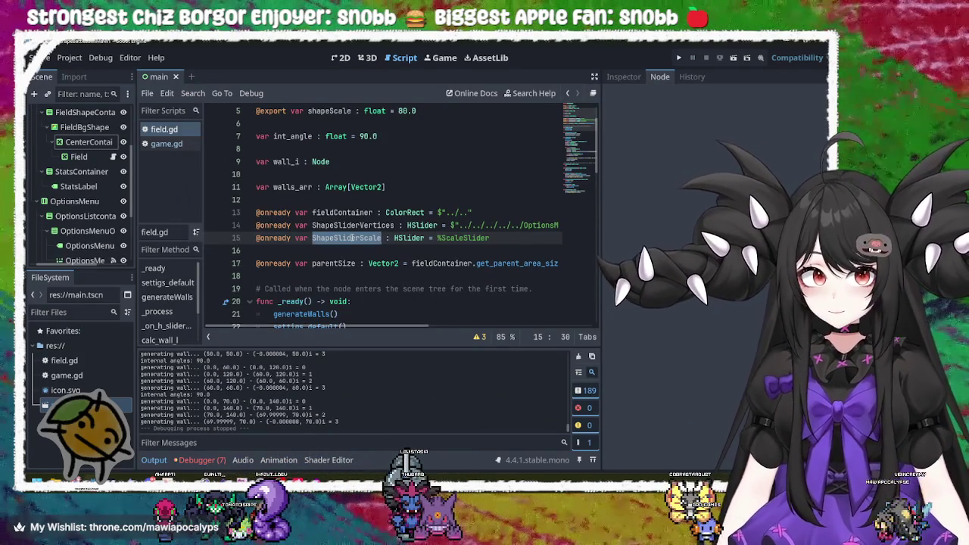
{"action": "left_click", "coordinate": [334, 264]}
{"action": "double_click", "coordinate": [334, 263]}
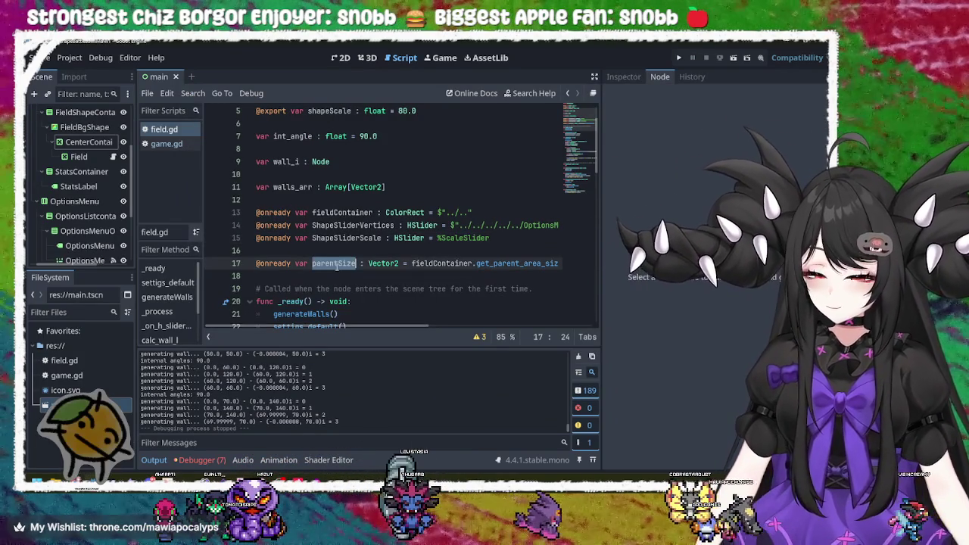
{"action": "left_click", "coordinate": [360, 263]}
{"action": "scroll", "coordinate": [360, 263], "scroll_direction": "down", "scroll_amount": 4}
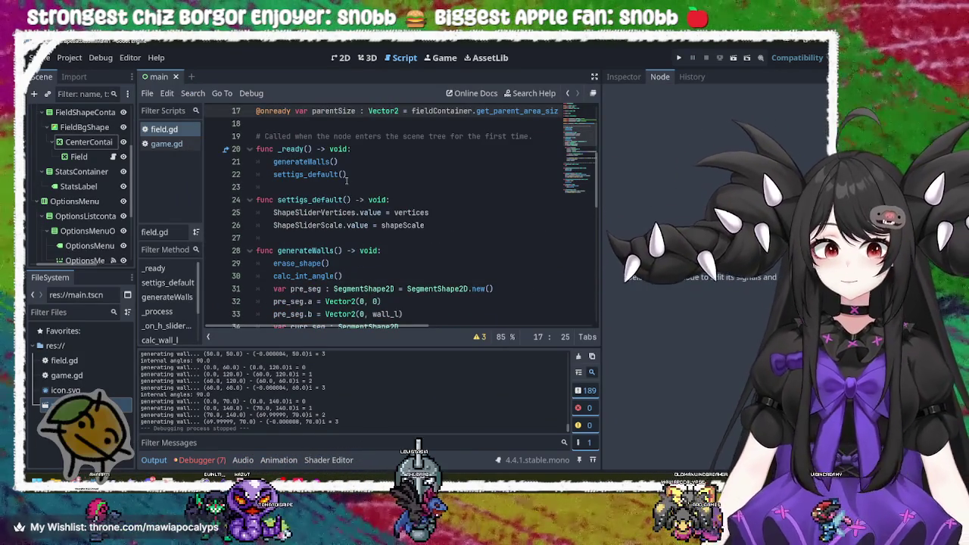
{"action": "scroll", "coordinate": [346, 180], "scroll_direction": "down", "scroll_amount": 2}
{"action": "left_click", "coordinate": [318, 175]}
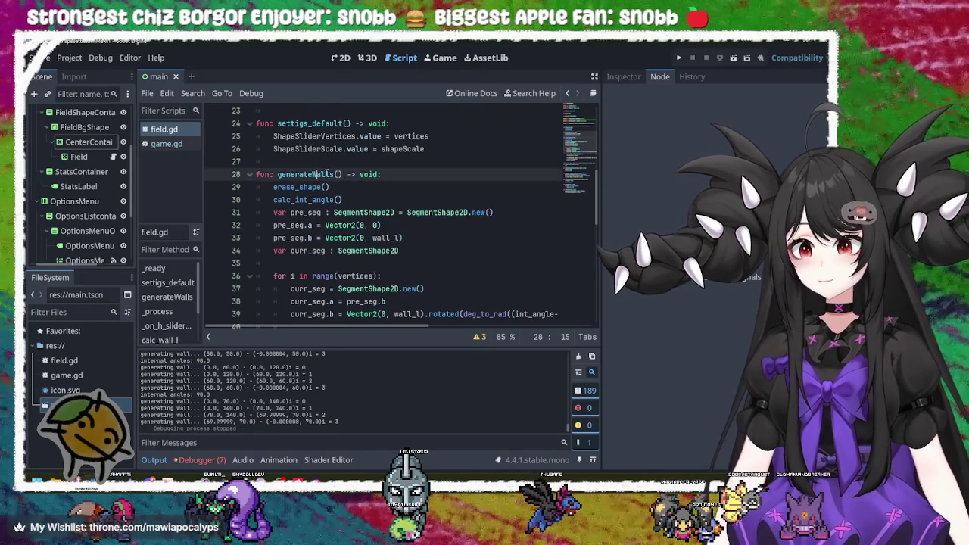
{"action": "scroll", "coordinate": [413, 165], "scroll_direction": "up", "scroll_amount": 2}
{"action": "scroll", "coordinate": [427, 208], "scroll_direction": "down", "scroll_amount": 12}
{"action": "scroll", "coordinate": [426, 208], "scroll_direction": "down", "scroll_amount": 2}
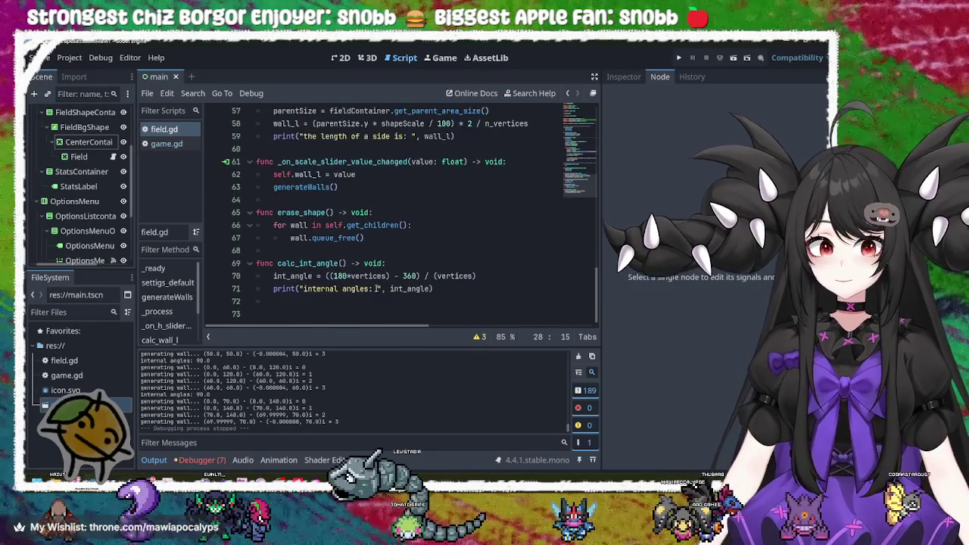
{"action": "left_click", "coordinate": [461, 296]}
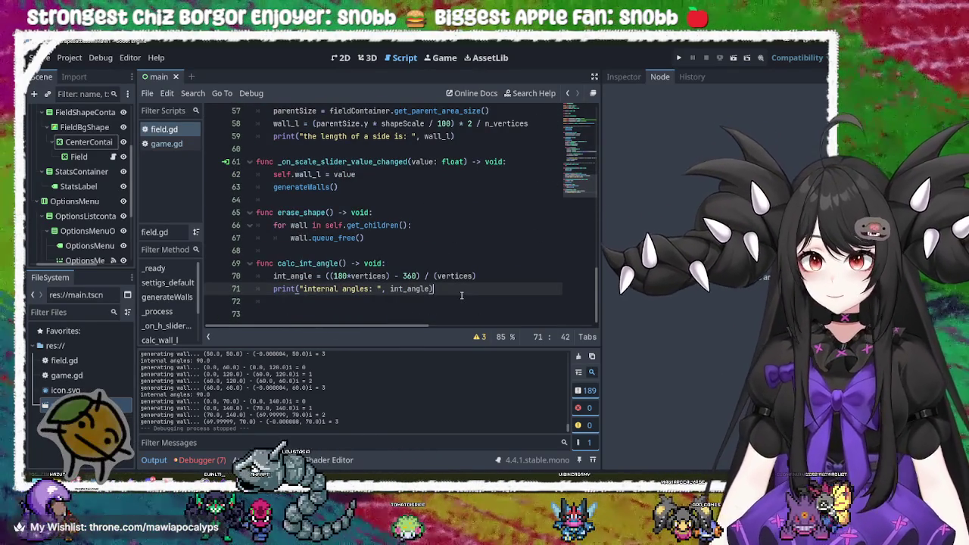
Declare 'func centerShape() -> void:' after calc_int_angle and start its indented body.
{"action": "key", "text": "Return"}
{"action": "key", "text": "Return"}
{"action": "key", "text": "BackSpace"}
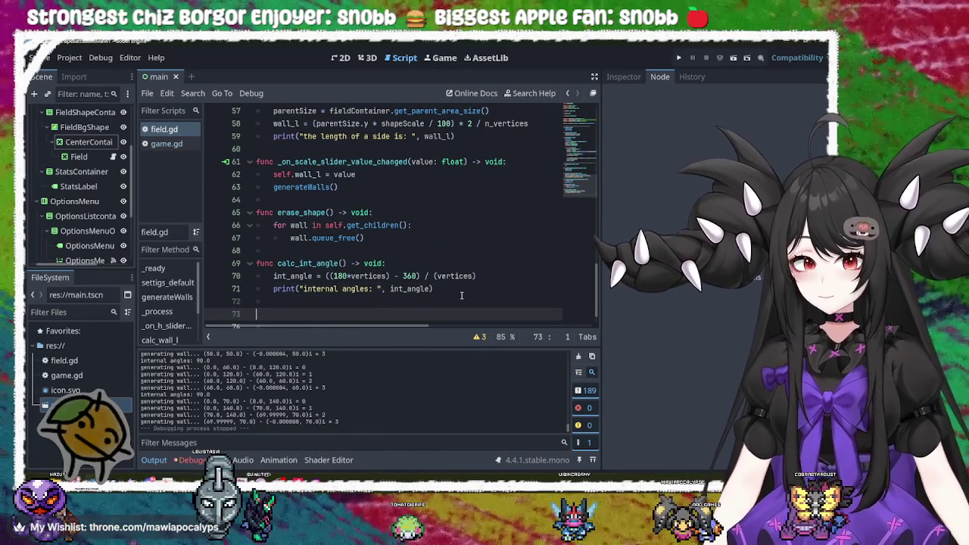
{"action": "type", "text": "func"}
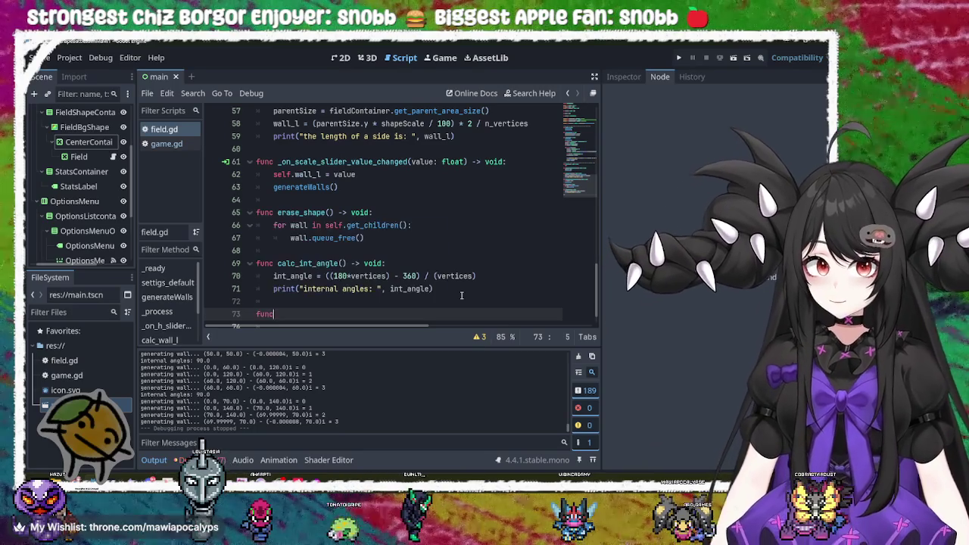
{"action": "type", "text": " center"}
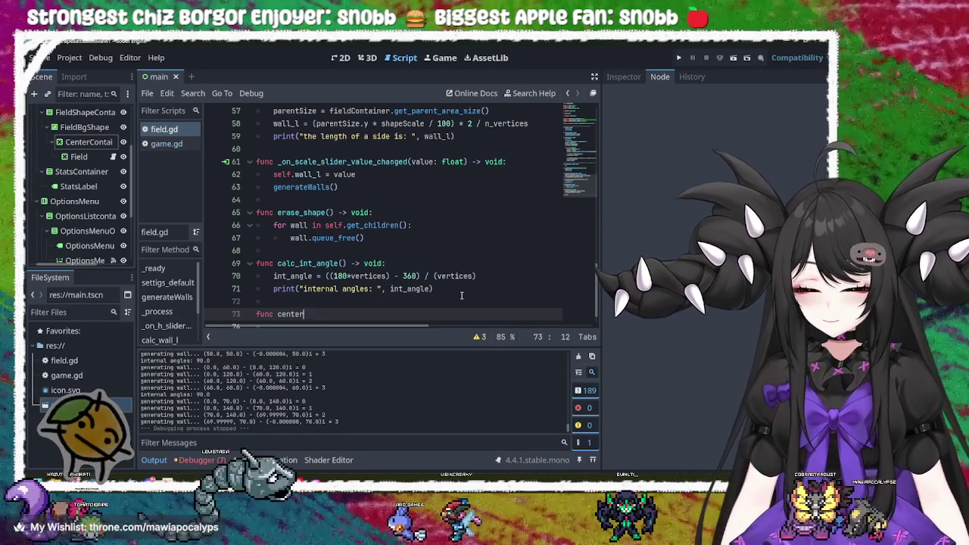
{"action": "type", "text": "Shape"}
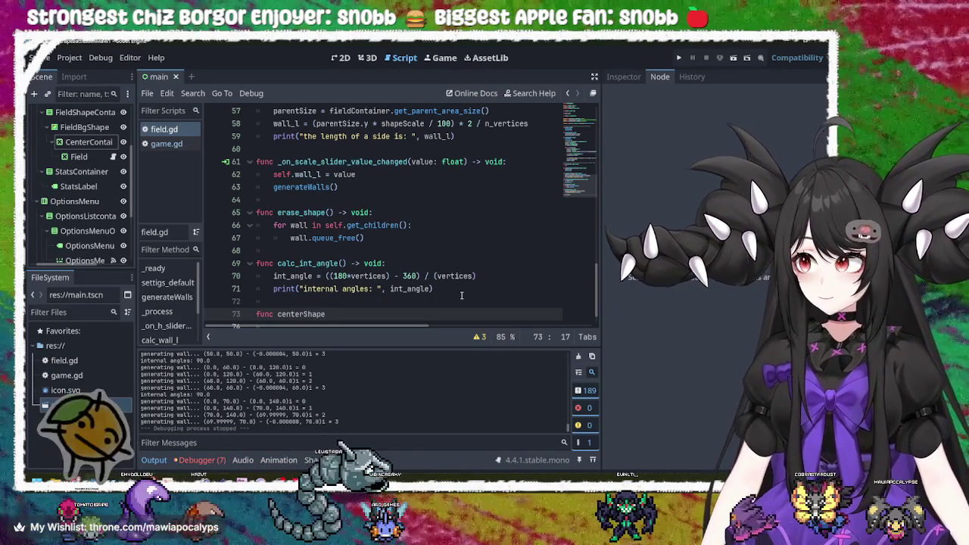
{"action": "type", "text": "("}
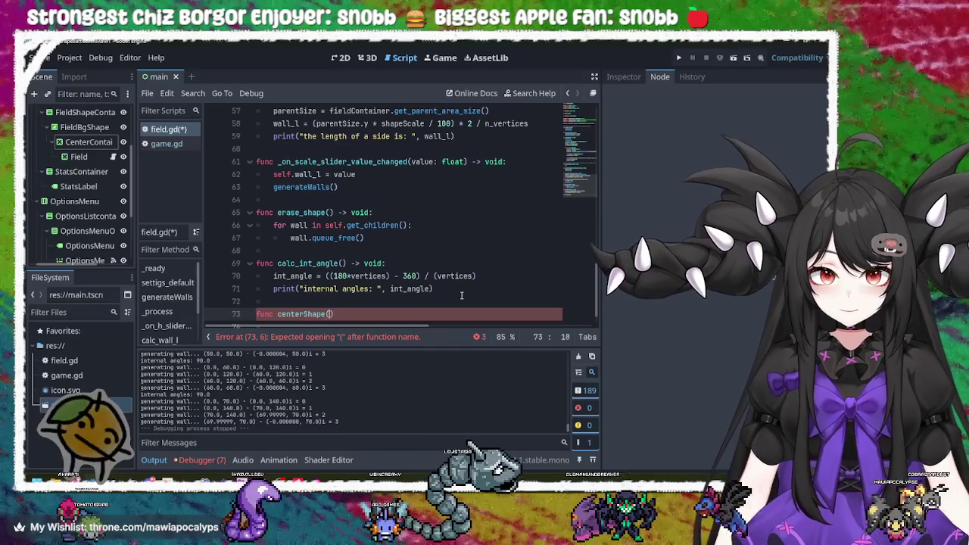
{"action": "type", "text": ")  "}
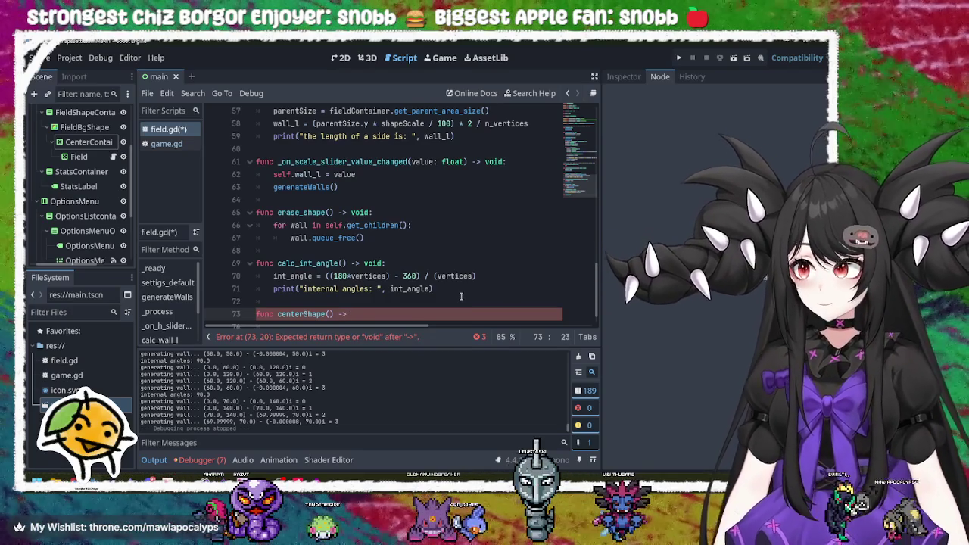
{"action": "type", "text": " id:"}
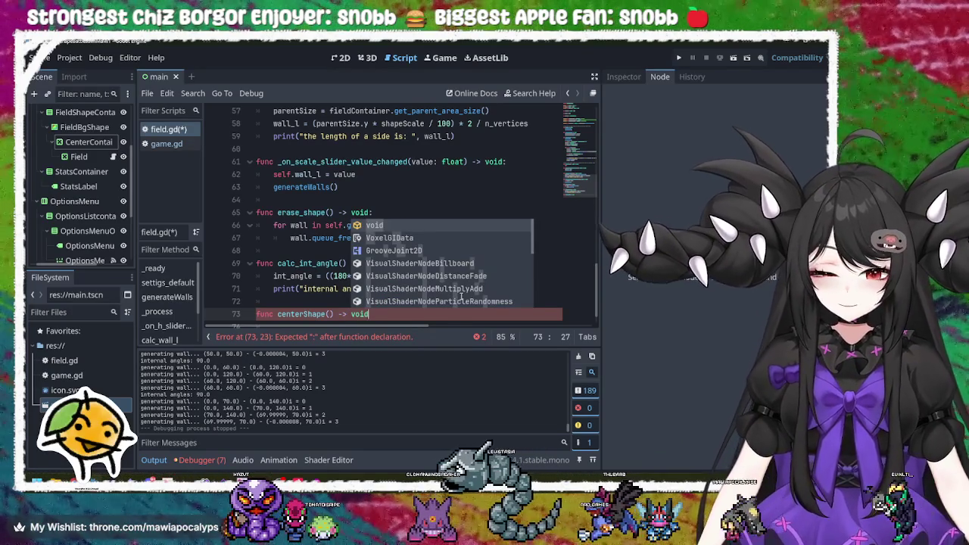
{"action": "key", "text": "Return"}
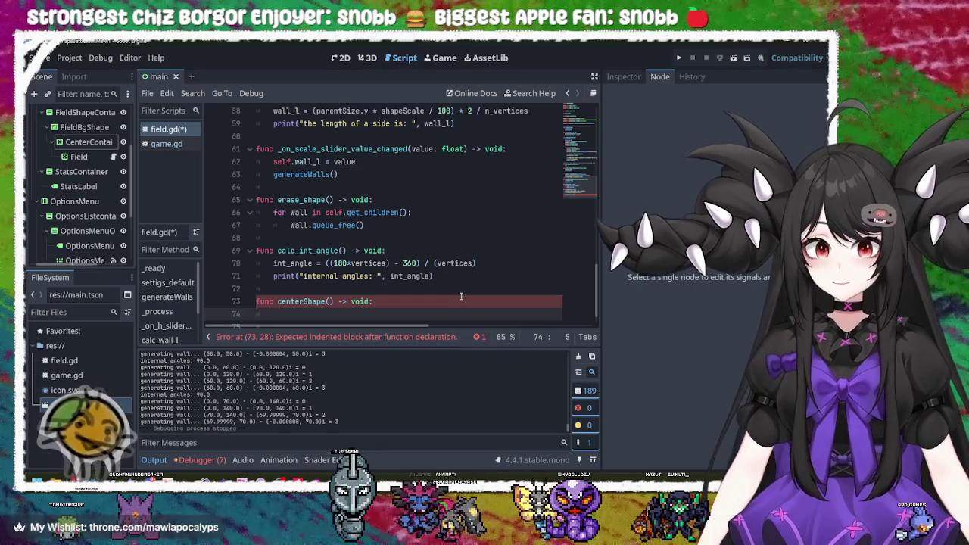
{"action": "scroll", "coordinate": [460, 296], "scroll_direction": "down", "scroll_amount": 1}
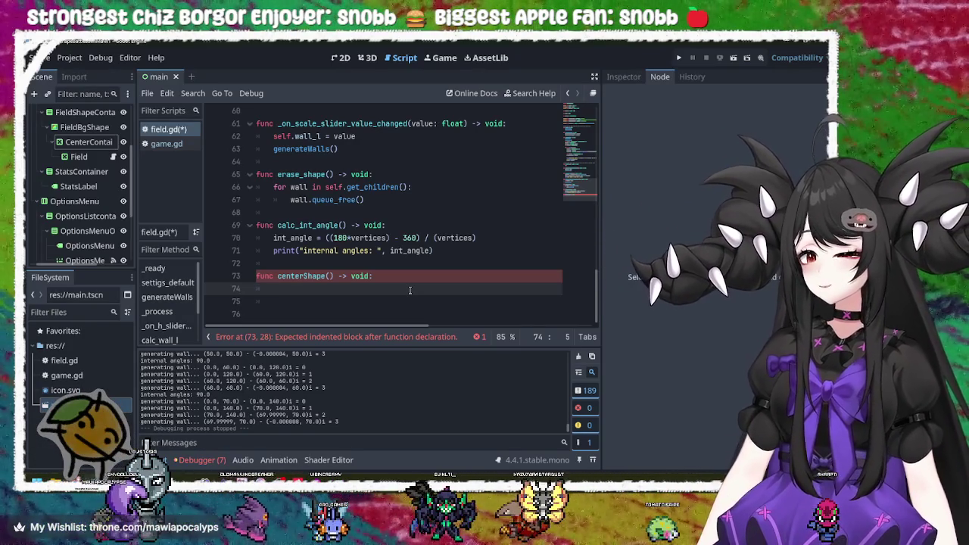
{"action": "scroll", "coordinate": [410, 290], "scroll_direction": "up", "scroll_amount": 15}
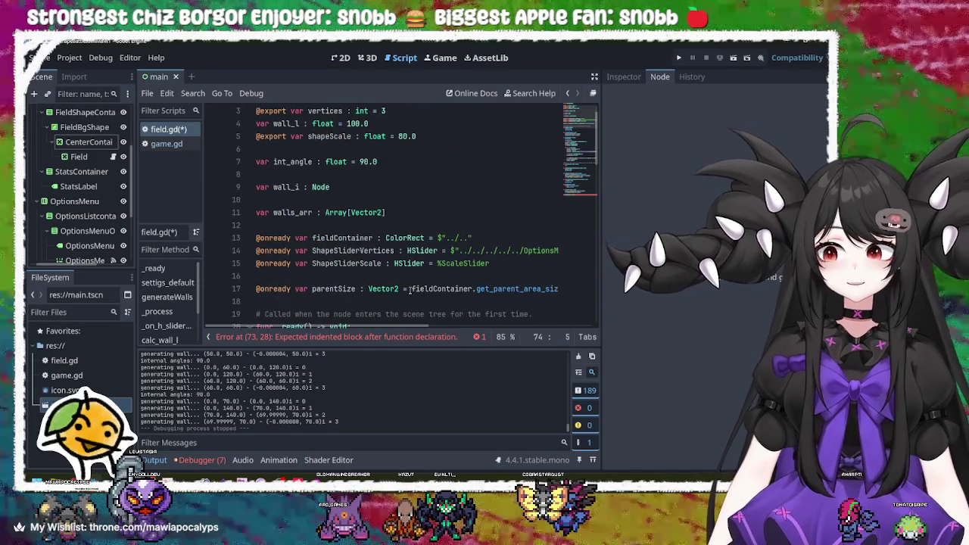
Type parentSize as the first line of centerShape's body, then select the Field node.
{"action": "scroll", "coordinate": [410, 290], "scroll_direction": "up", "scroll_amount": 1}
{"action": "scroll", "coordinate": [409, 289], "scroll_direction": "down", "scroll_amount": 15}
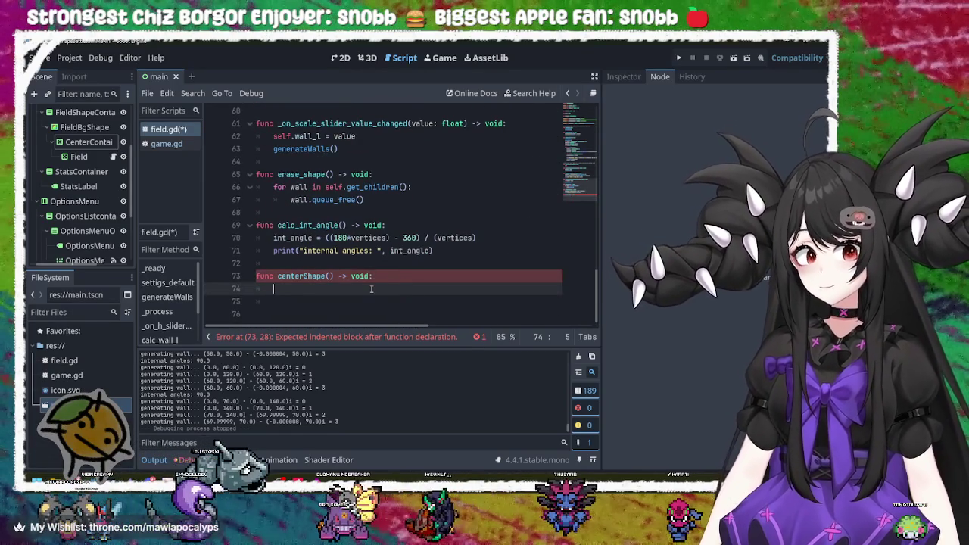
{"action": "type", "text": "parentSize"}
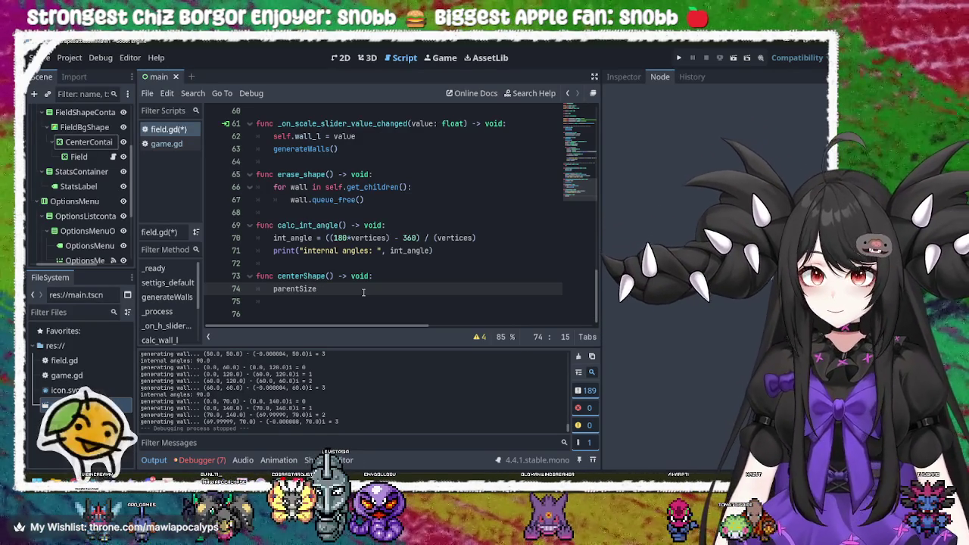
{"action": "type", "text": "."}
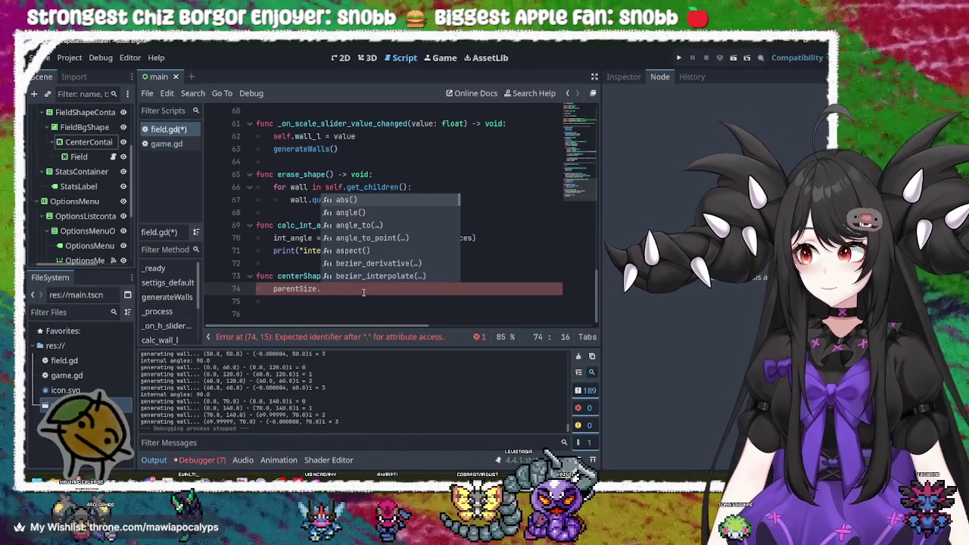
{"action": "key", "text": "BackSpace"}
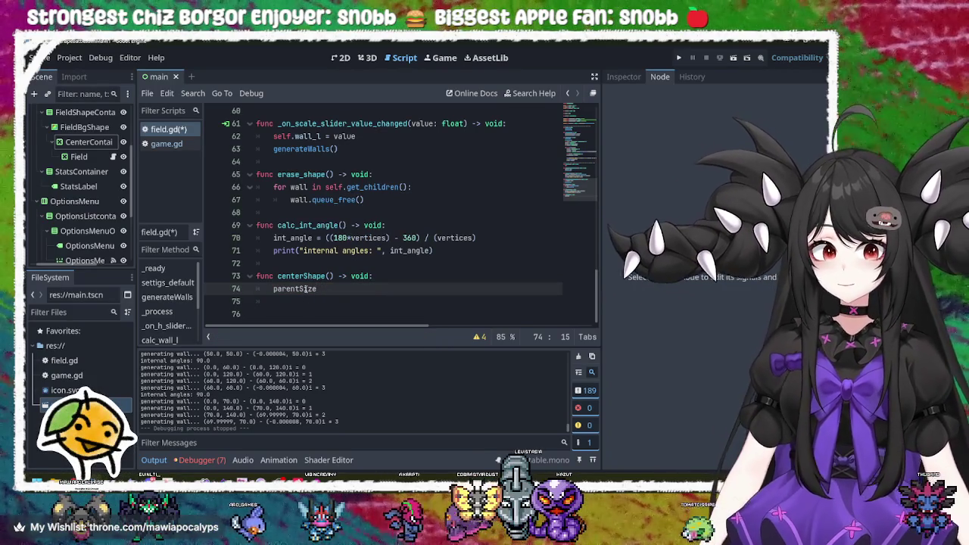
{"action": "mouse_move", "coordinate": [315, 288]}
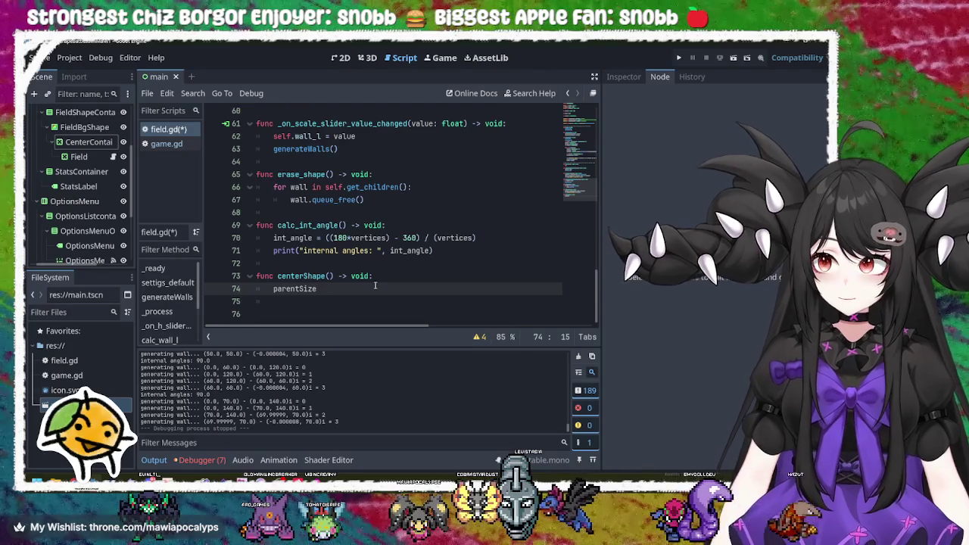
{"action": "key", "text": "Home"}
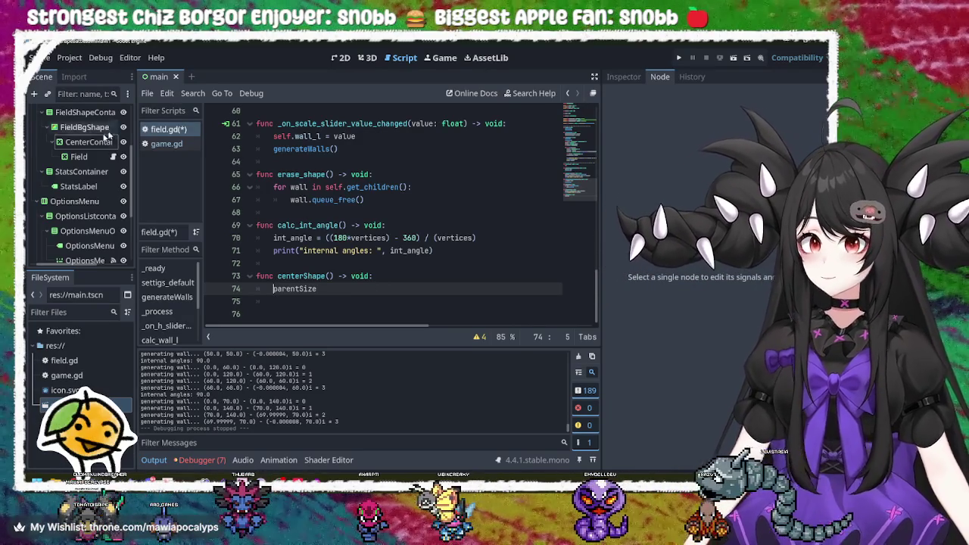
{"action": "left_click", "coordinate": [78, 157]}
Show the Field node in the Inspector with its Layout and Transform groups expanded.
{"action": "left_click", "coordinate": [340, 57]}
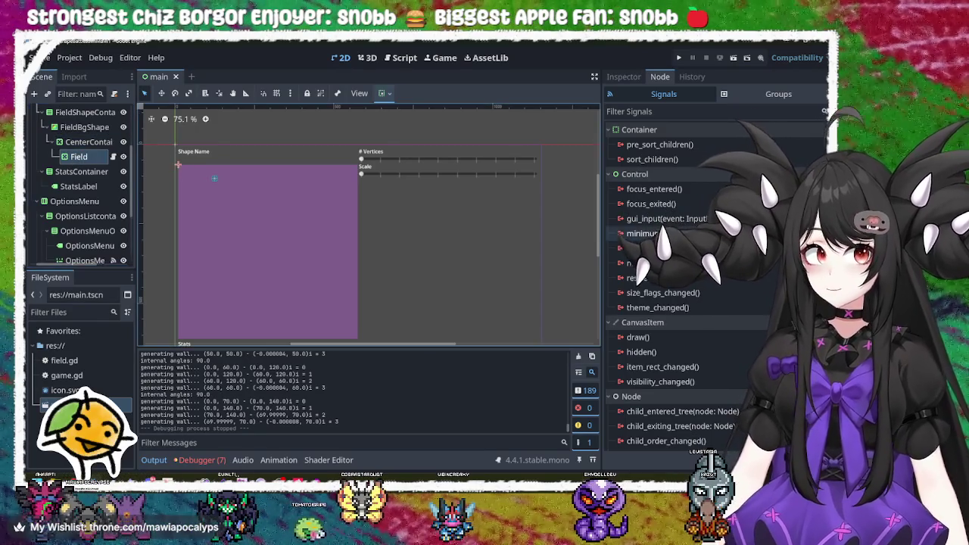
{"action": "left_click", "coordinate": [623, 76]}
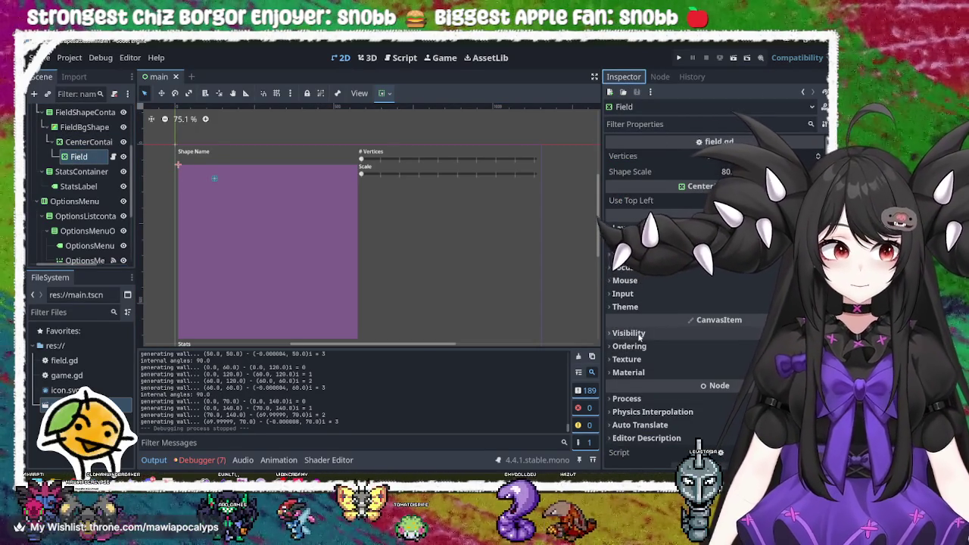
{"action": "left_click", "coordinate": [635, 334]}
{"action": "left_click", "coordinate": [636, 334]}
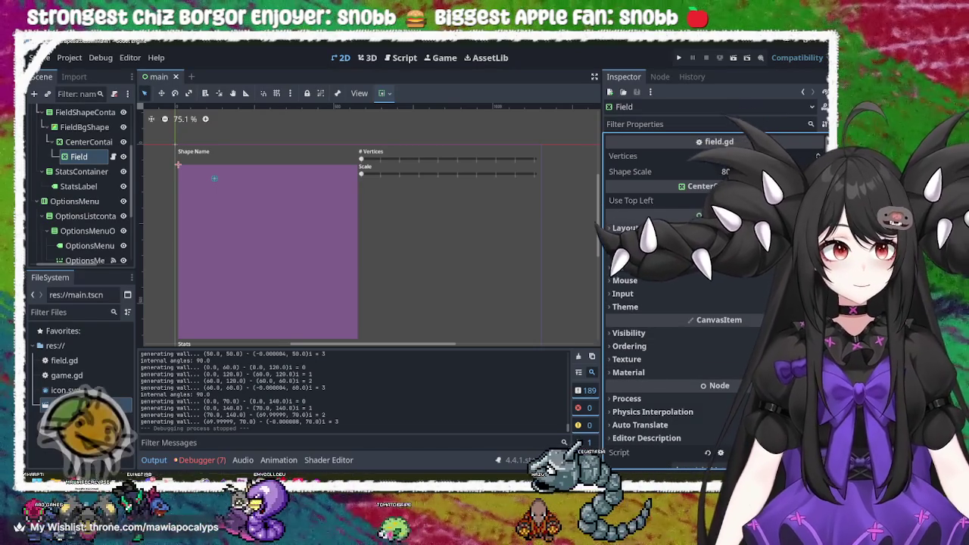
{"action": "left_click", "coordinate": [628, 229]}
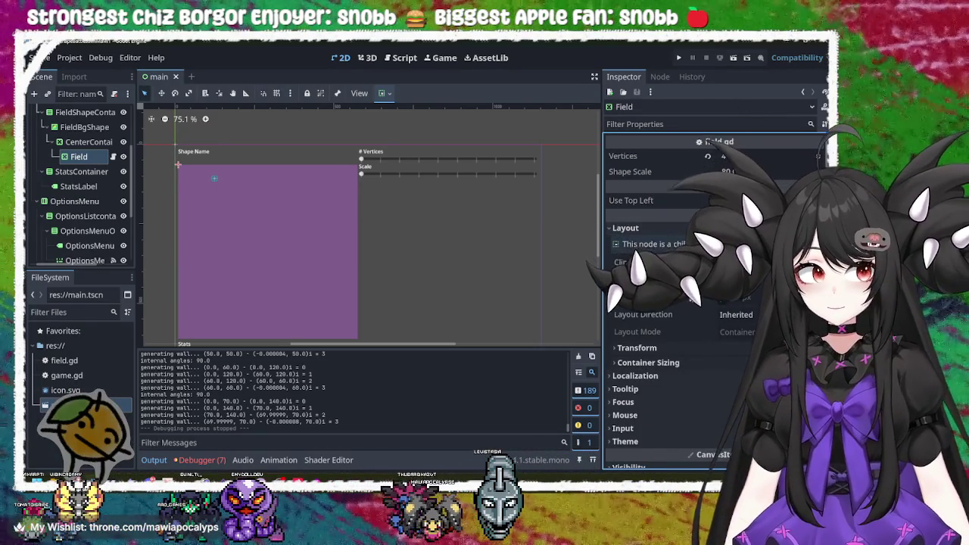
{"action": "scroll", "coordinate": [681, 296], "scroll_direction": "down", "scroll_amount": 3}
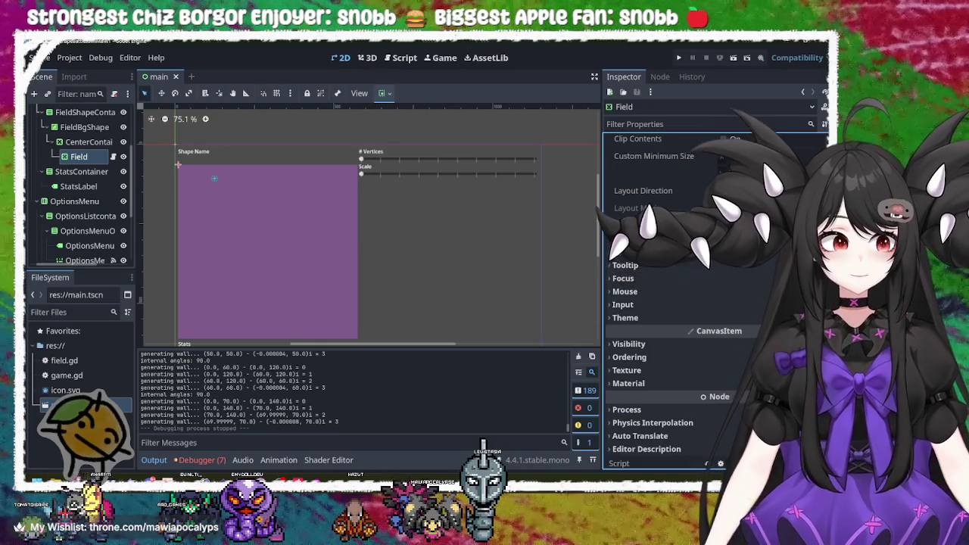
{"action": "left_click", "coordinate": [636, 226]}
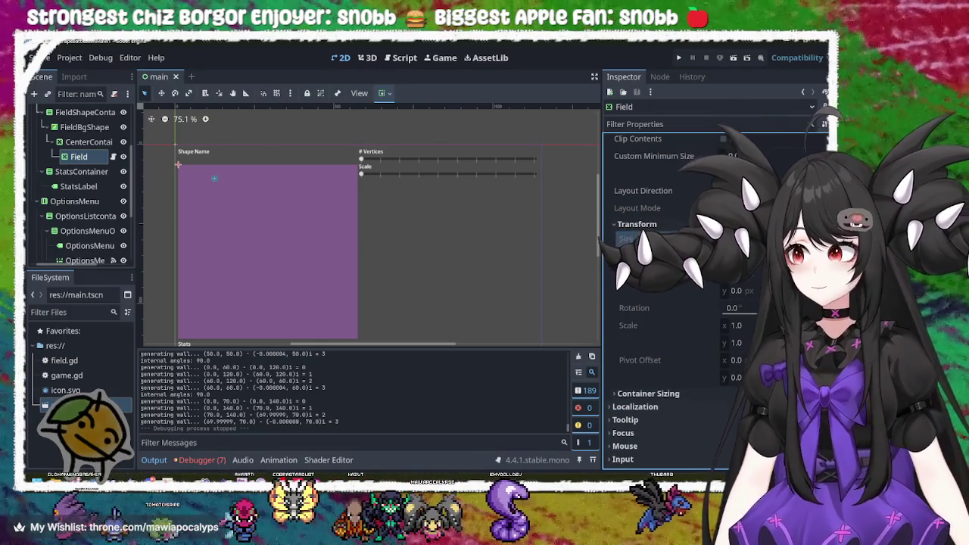
Change the Field node's type to Control.
{"action": "right_click", "coordinate": [83, 158]}
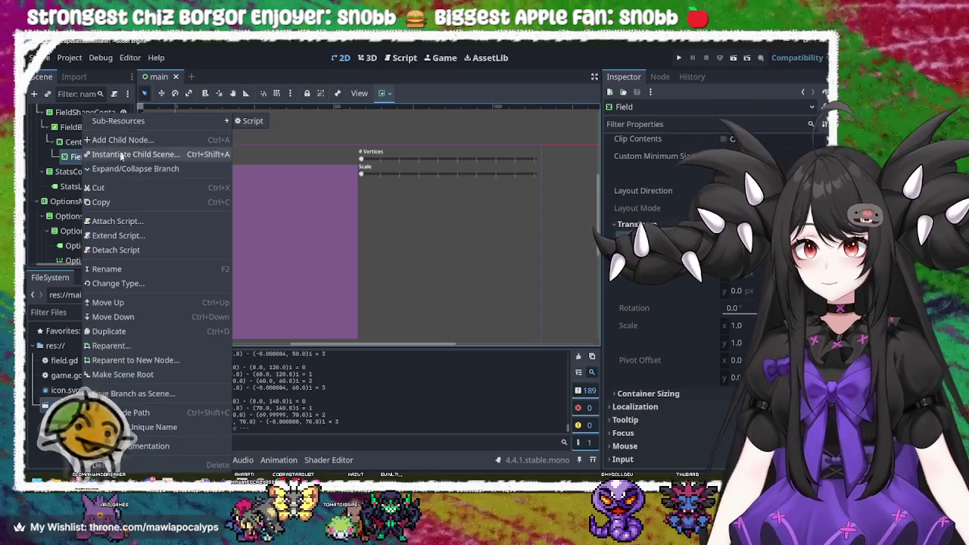
{"action": "left_click", "coordinate": [143, 283]}
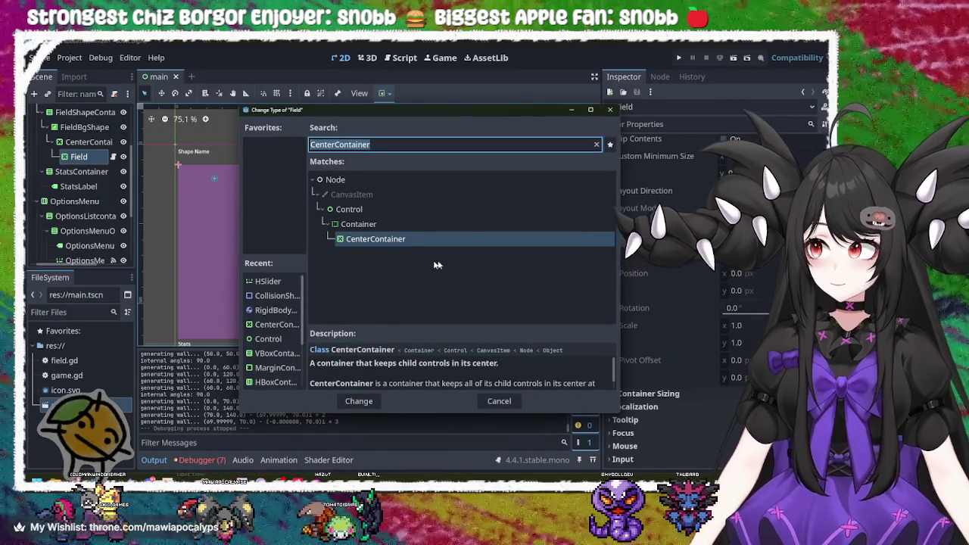
{"action": "left_click", "coordinate": [388, 206]}
{"action": "left_click", "coordinate": [359, 401]}
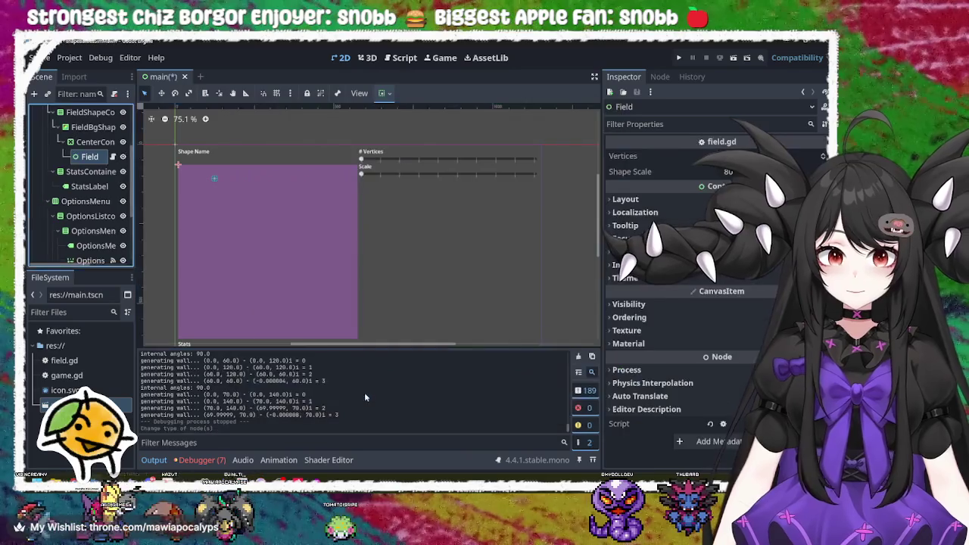
Inspect Field's Layout and Transform properties: size 0×0, position 0,0, scale 1.
{"action": "left_click", "coordinate": [90, 155]}
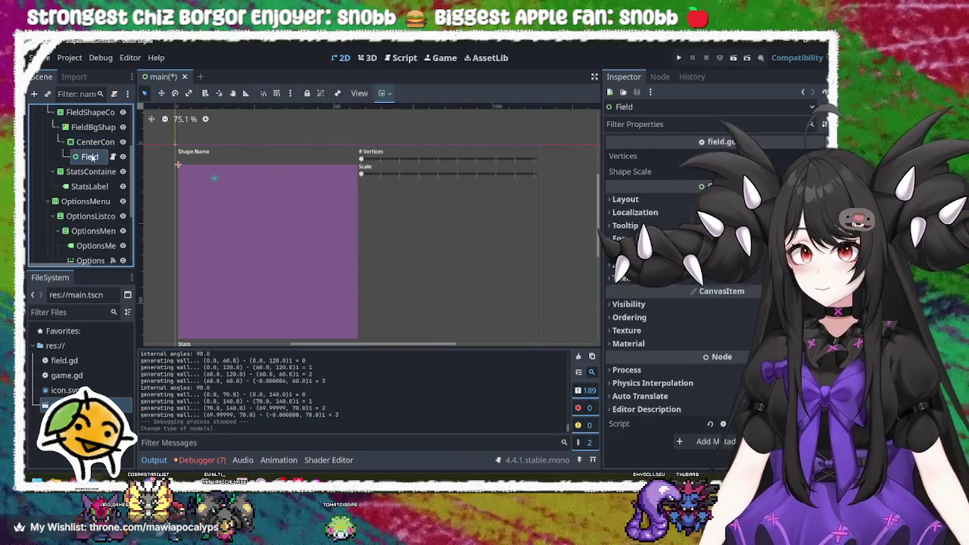
{"action": "left_click", "coordinate": [670, 198]}
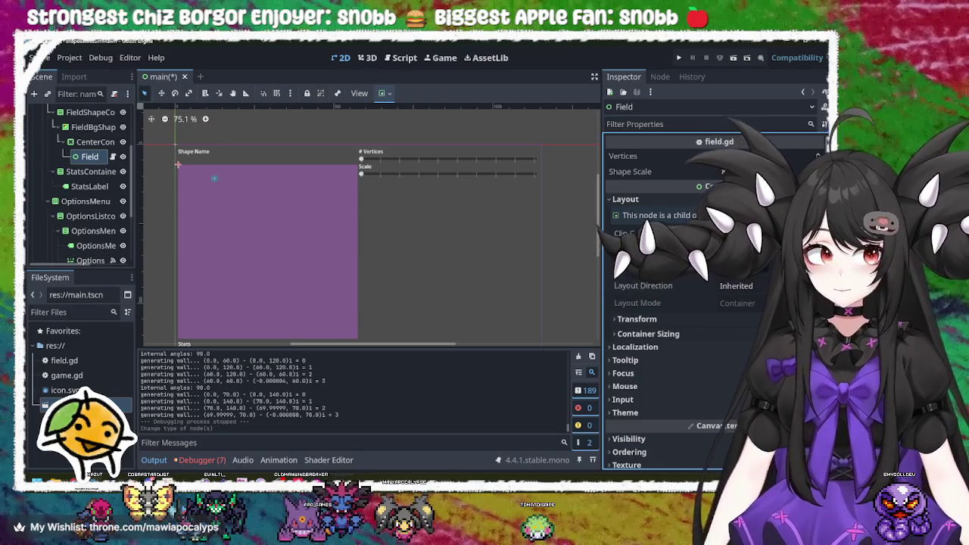
{"action": "left_click", "coordinate": [656, 320]}
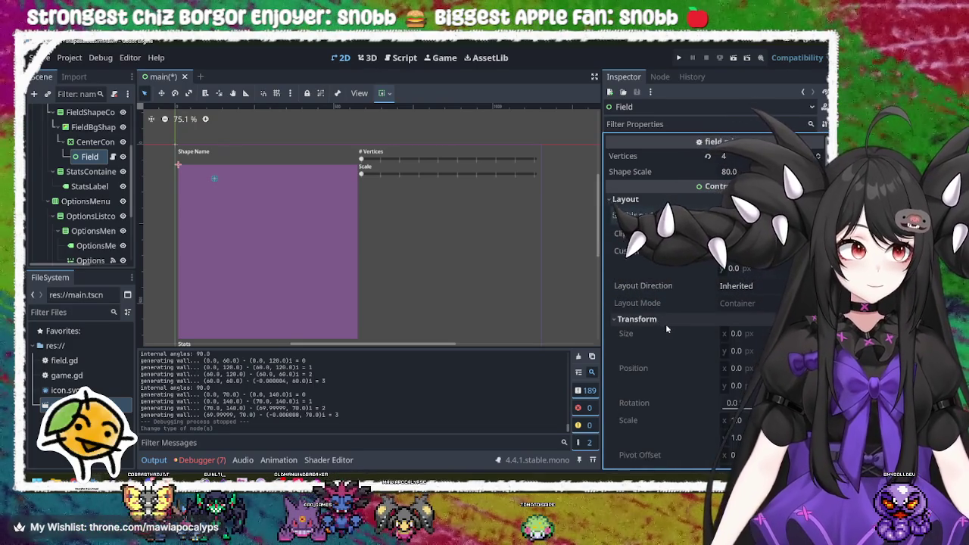
{"action": "scroll", "coordinate": [665, 324], "scroll_direction": "down", "scroll_amount": 2}
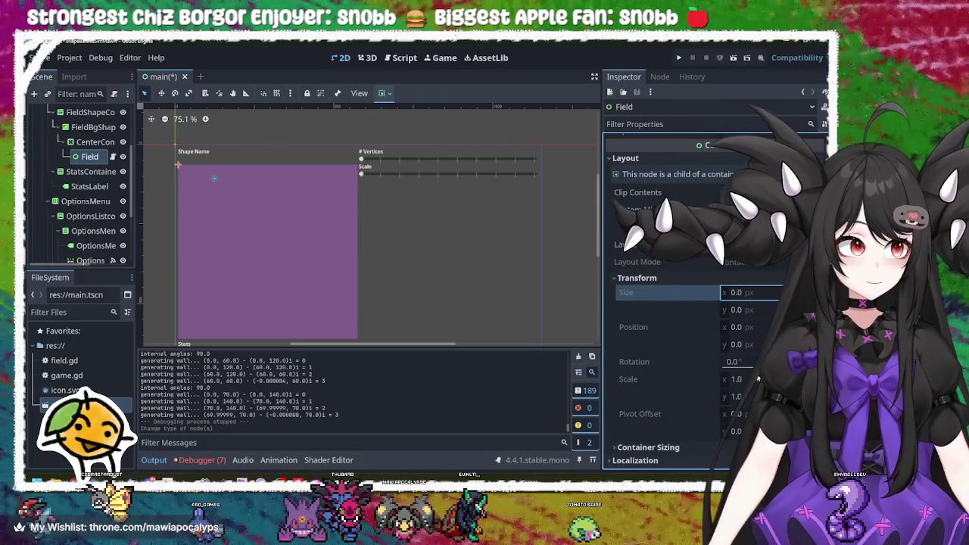
{"action": "left_click", "coordinate": [738, 361]}
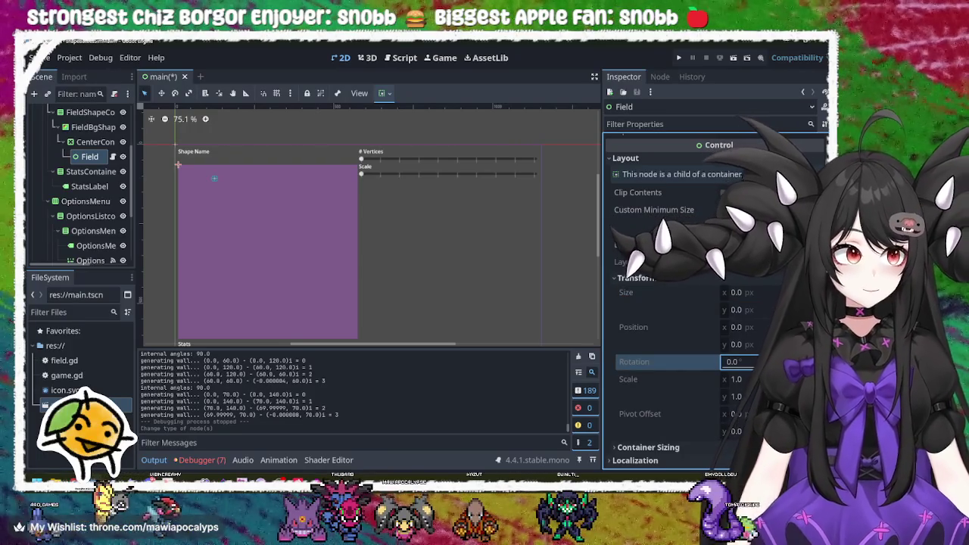
{"action": "left_click", "coordinate": [759, 331]}
{"action": "key", "text": "Return"}
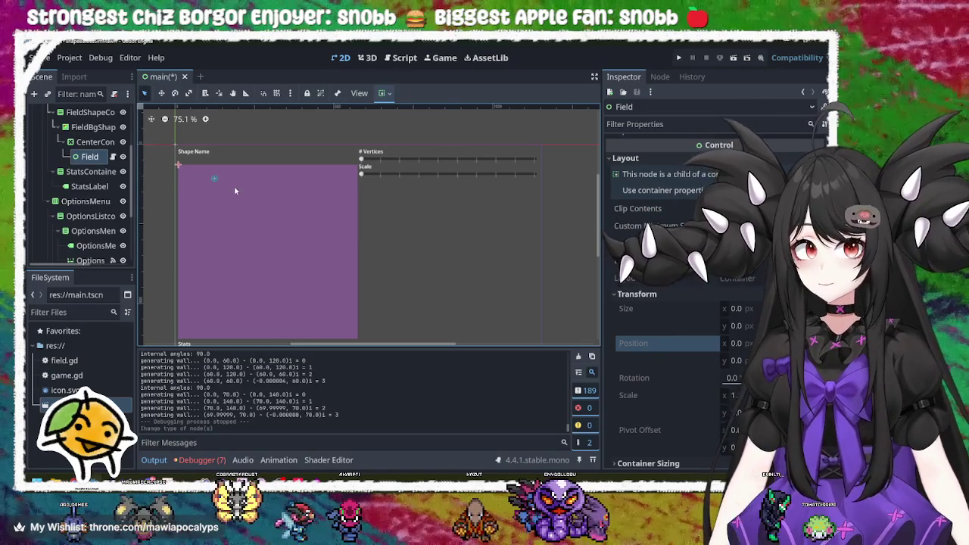
{"action": "left_click", "coordinate": [81, 157]}
{"action": "left_click", "coordinate": [87, 143]}
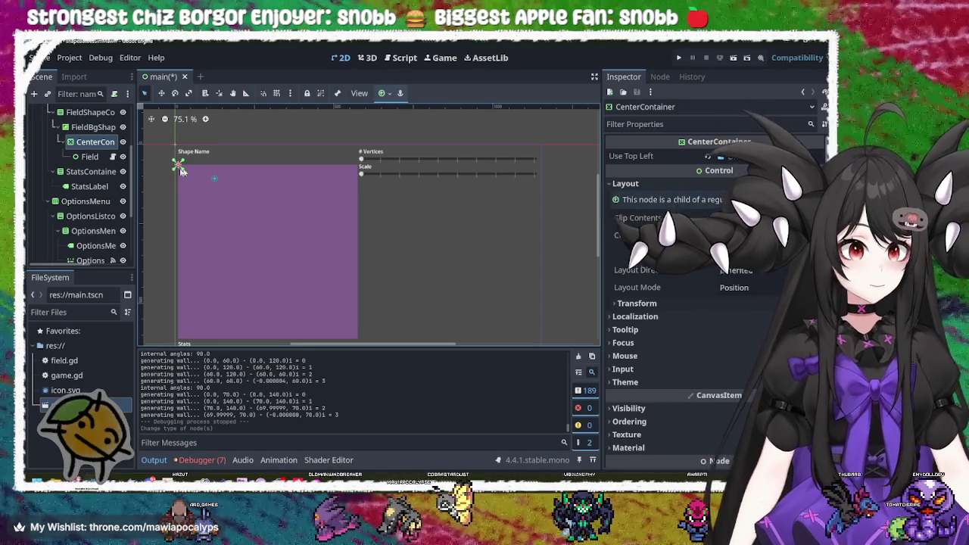
{"action": "left_click", "coordinate": [91, 157]}
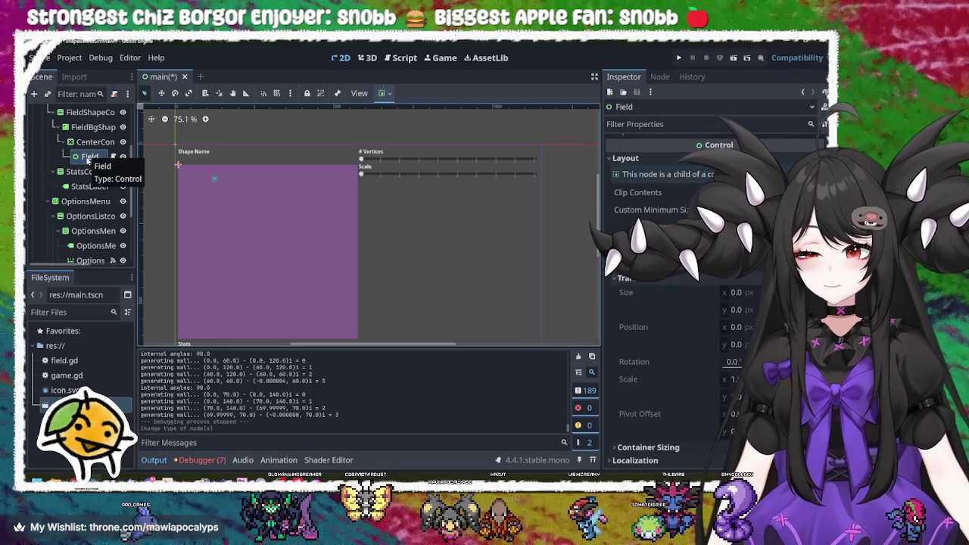
Change the Field node's type to Node2D and save the main scene.
{"action": "right_click", "coordinate": [88, 158]}
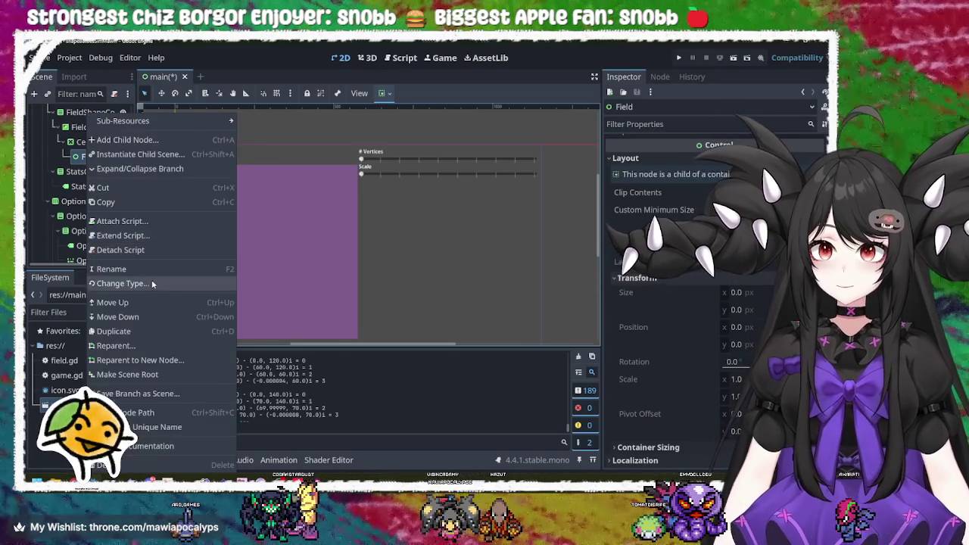
{"action": "left_click", "coordinate": [121, 283]}
{"action": "type", "text": "node"}
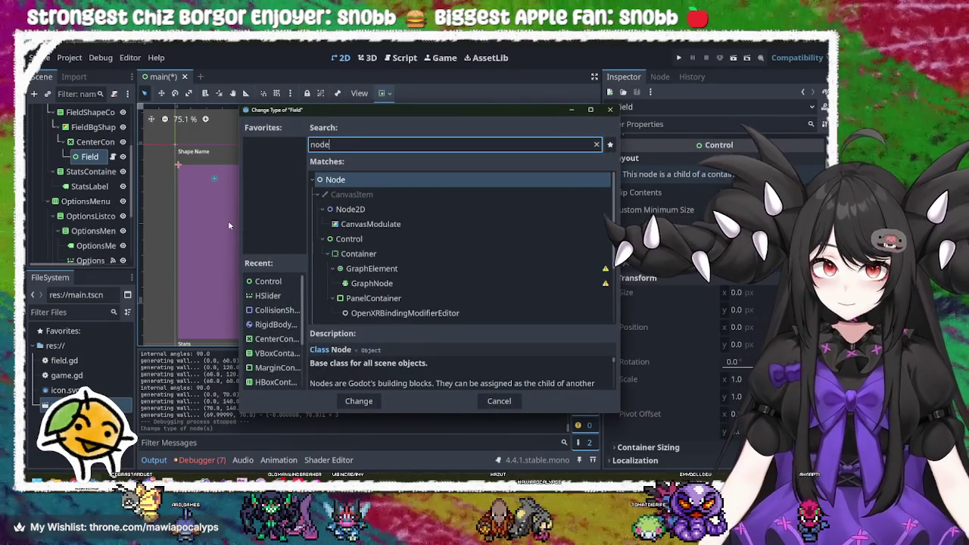
{"action": "key", "text": "Down"}
{"action": "key", "text": "Return"}
{"action": "key", "text": "ctrl+s"}
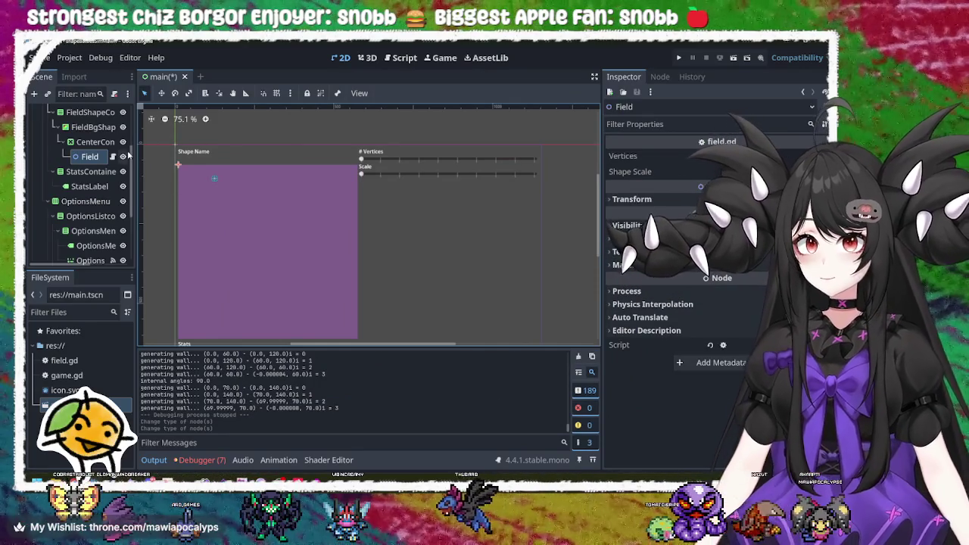
{"action": "left_click", "coordinate": [112, 156]}
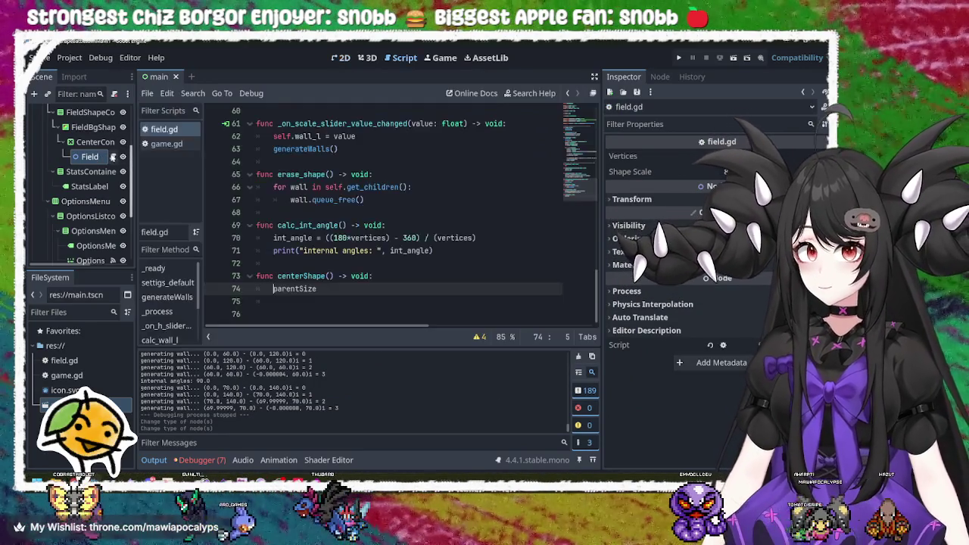
Change line 1 of field.gd to extend Node2D, then run the game.
{"action": "scroll", "coordinate": [345, 136], "scroll_direction": "up", "scroll_amount": 15}
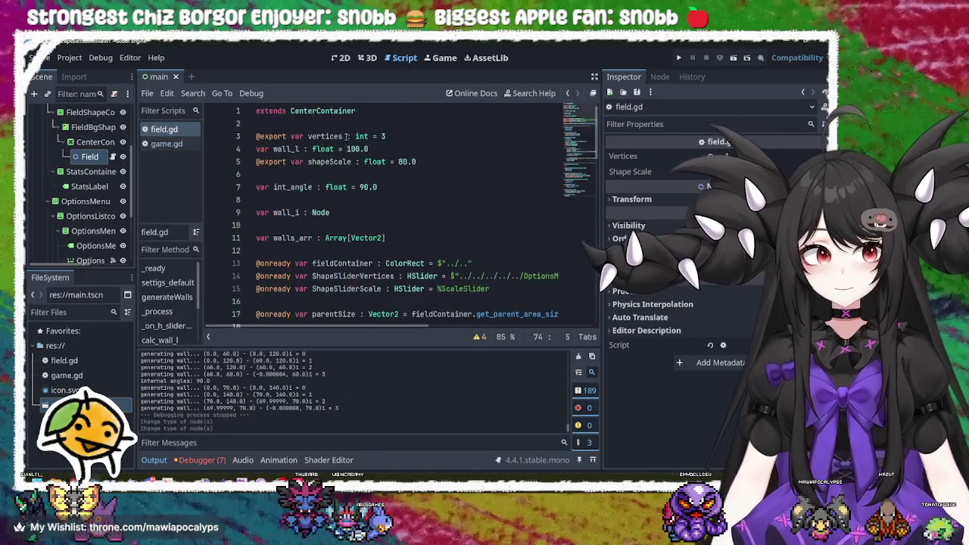
{"action": "left_click", "coordinate": [370, 112]}
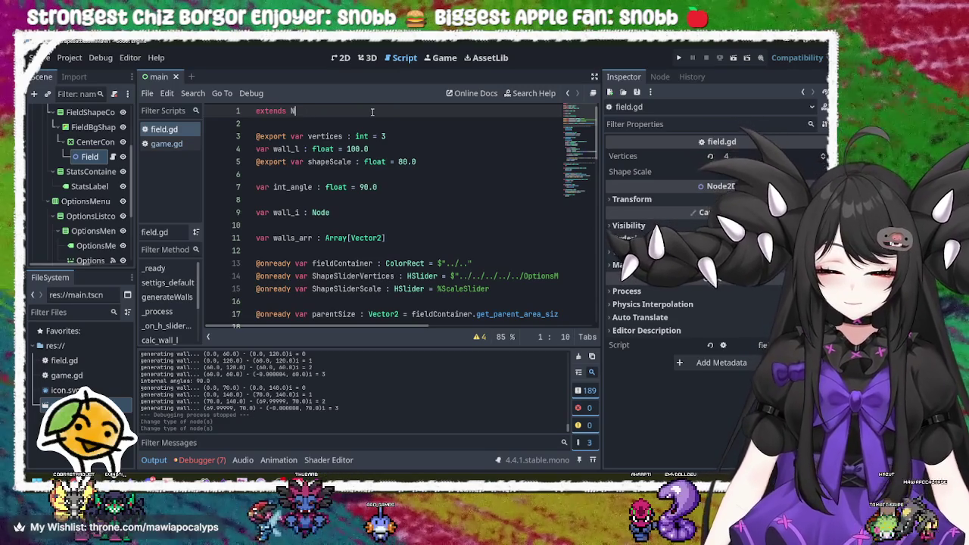
{"action": "type", "text": "ode"}
{"action": "key", "text": "Down"}
{"action": "key", "text": "Return"}
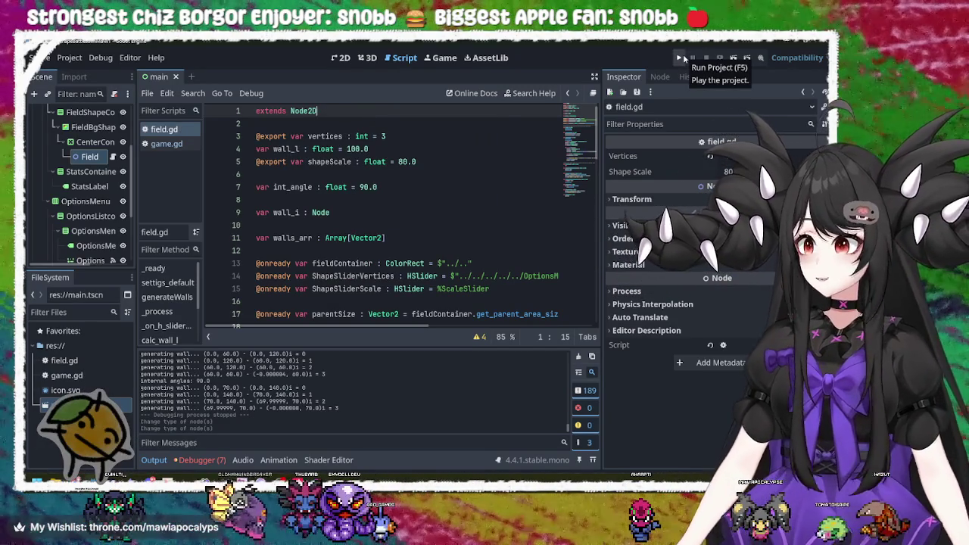
{"action": "left_click", "coordinate": [680, 58]}
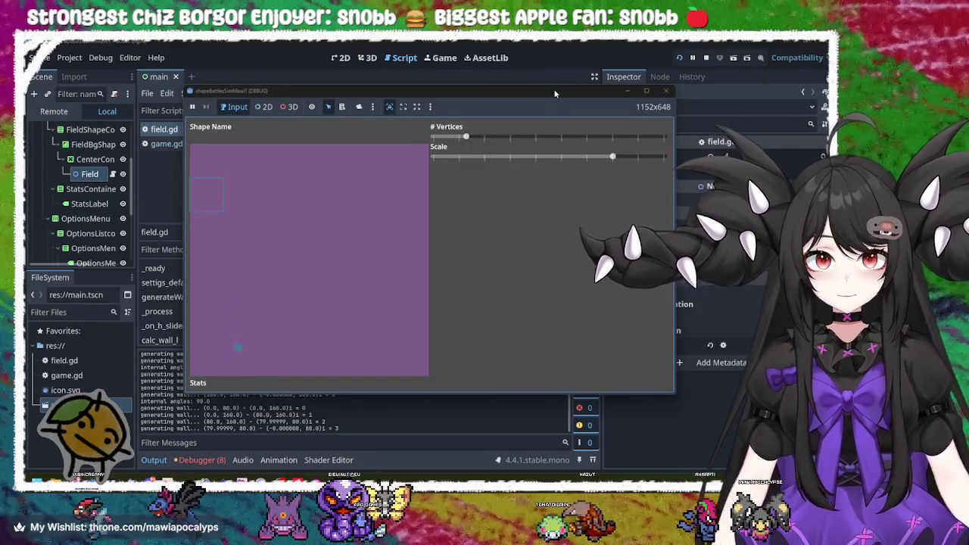
{"action": "mouse_move", "coordinate": [487, 138]}
{"action": "left_mouse_down"}
{"action": "mouse_move", "coordinate": [584, 138]}
{"action": "mouse_move", "coordinate": [433, 127]}
{"action": "mouse_move", "coordinate": [611, 136]}
{"action": "mouse_move", "coordinate": [603, 127]}
{"action": "mouse_move", "coordinate": [460, 137]}
{"action": "mouse_move", "coordinate": [689, 136]}
{"action": "mouse_move", "coordinate": [525, 136]}
{"action": "mouse_move", "coordinate": [616, 136]}
{"action": "mouse_move", "coordinate": [315, 112]}
{"action": "mouse_move", "coordinate": [660, 166]}
{"action": "mouse_move", "coordinate": [568, 136]}
{"action": "mouse_move", "coordinate": [577, 141]}
{"action": "mouse_move", "coordinate": [351, 142]}
{"action": "mouse_move", "coordinate": [673, 151]}
{"action": "mouse_move", "coordinate": [344, 147]}
{"action": "mouse_move", "coordinate": [670, 155]}
{"action": "left_mouse_up"}
{"action": "mouse_move", "coordinate": [611, 157]}
{"action": "left_mouse_down"}
{"action": "mouse_move", "coordinate": [459, 157]}
{"action": "mouse_move", "coordinate": [670, 157]}
{"action": "left_mouse_up"}
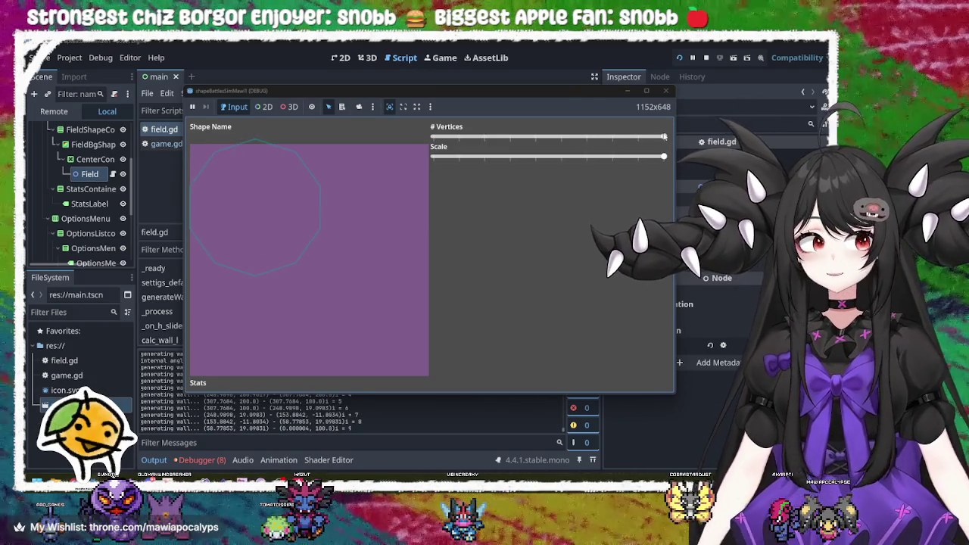
{"action": "left_click_drag", "start_coordinate": [613, 138], "coordinate": [629, 138]}
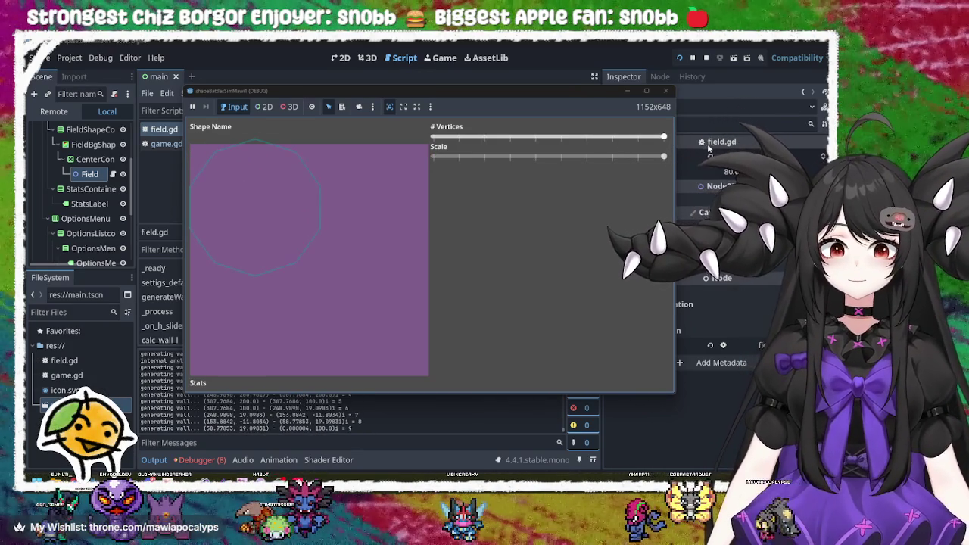
{"action": "left_click", "coordinate": [664, 92]}
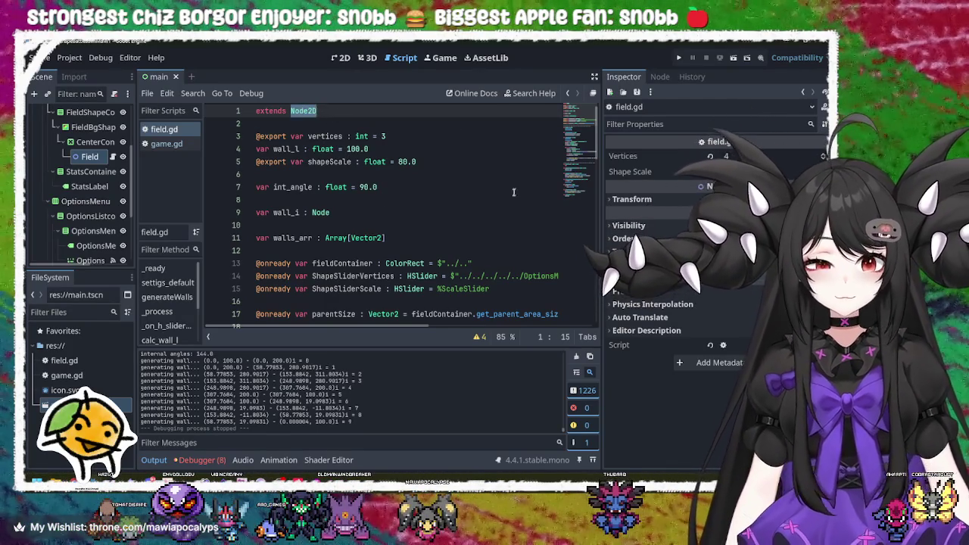
{"action": "scroll", "coordinate": [515, 189], "scroll_direction": "down", "scroll_amount": 15}
{"action": "scroll", "coordinate": [512, 197], "scroll_direction": "down", "scroll_amount": 2}
{"action": "left_click", "coordinate": [366, 199]}
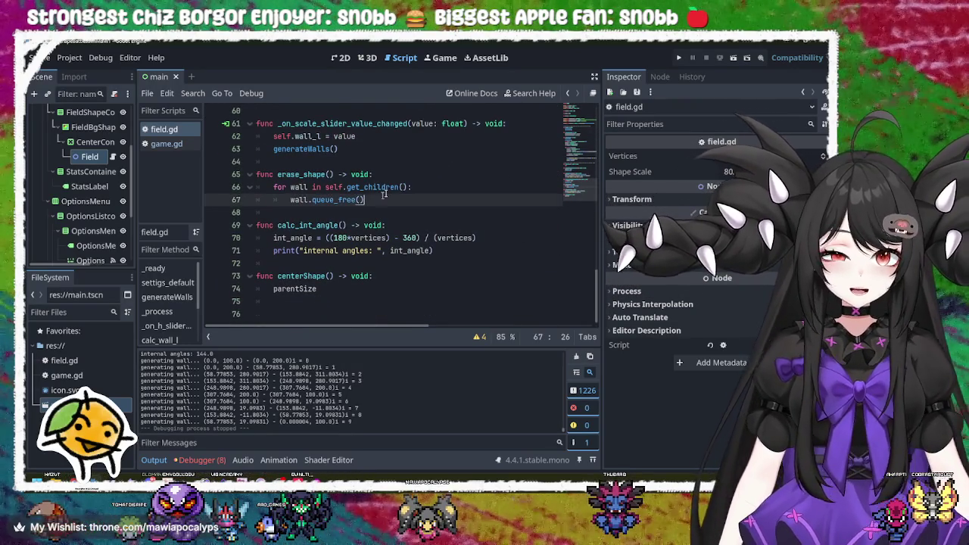
{"action": "scroll", "coordinate": [464, 170], "scroll_direction": "up", "scroll_amount": 3}
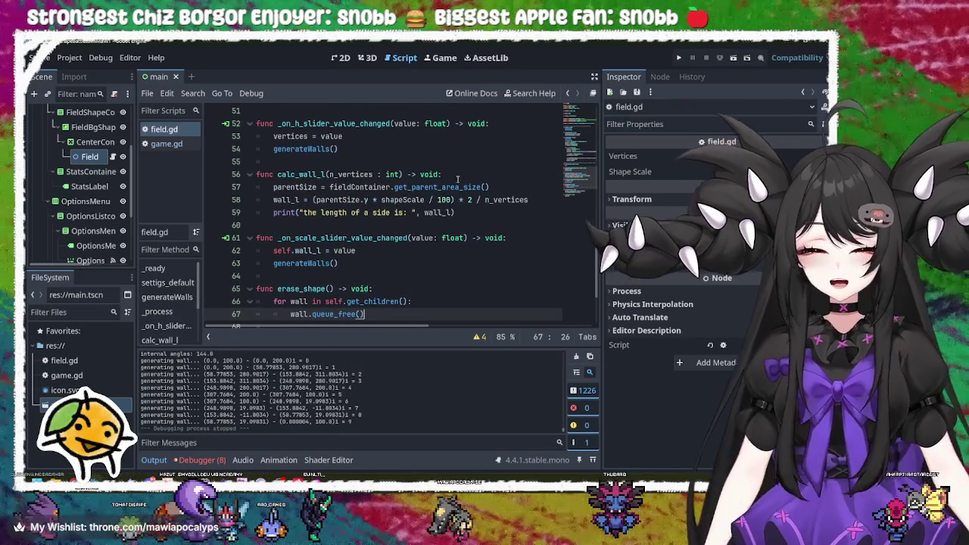
{"action": "left_click", "coordinate": [422, 238]}
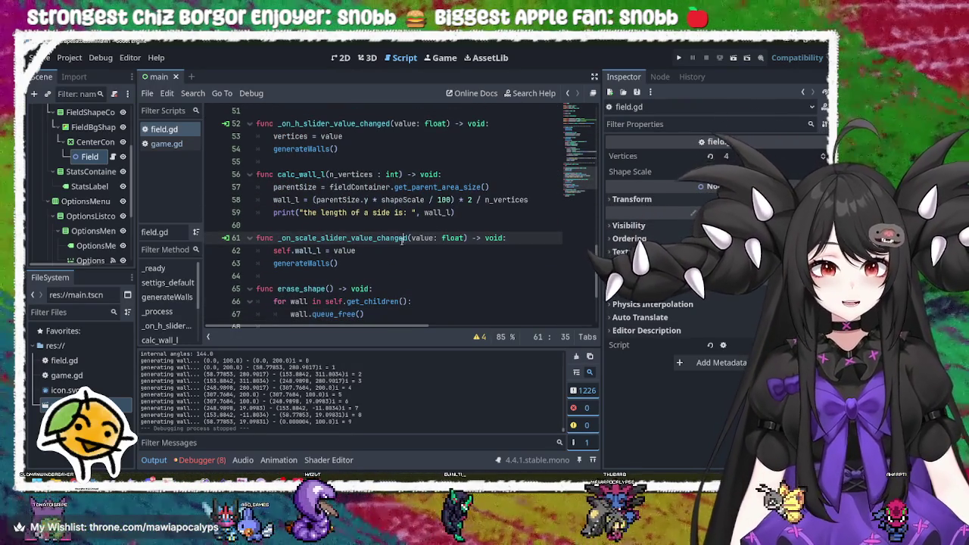
{"action": "double_click", "coordinate": [403, 237]}
{"action": "left_click", "coordinate": [369, 237]}
{"action": "left_click", "coordinate": [334, 251]}
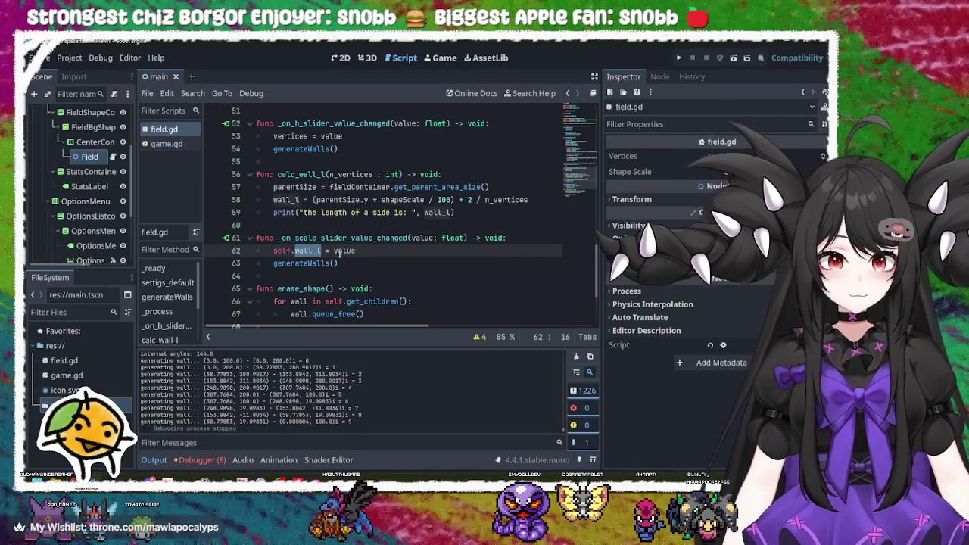
{"action": "double_click", "coordinate": [340, 253]}
{"action": "double_click", "coordinate": [321, 264]}
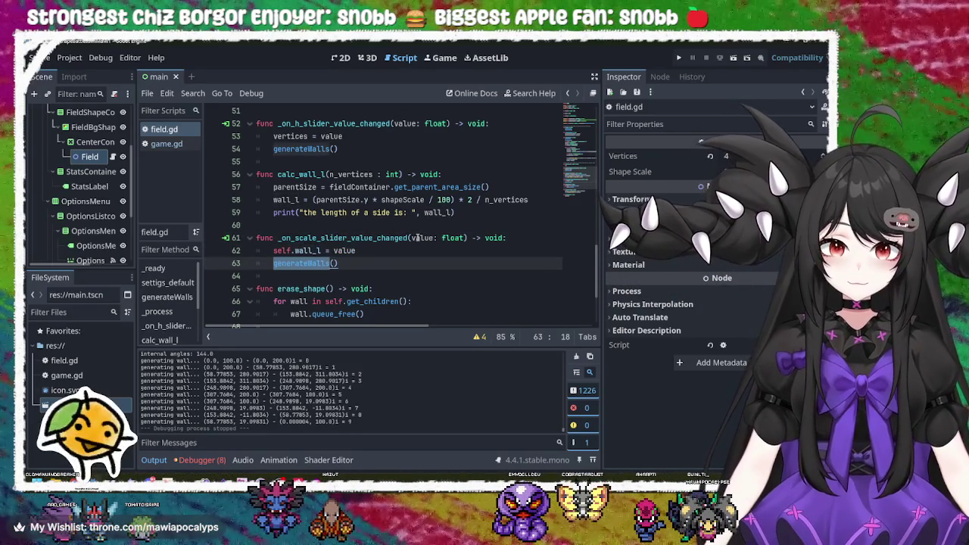
{"action": "scroll", "coordinate": [417, 237], "scroll_direction": "down", "scroll_amount": 3}
{"action": "double_click", "coordinate": [333, 187]}
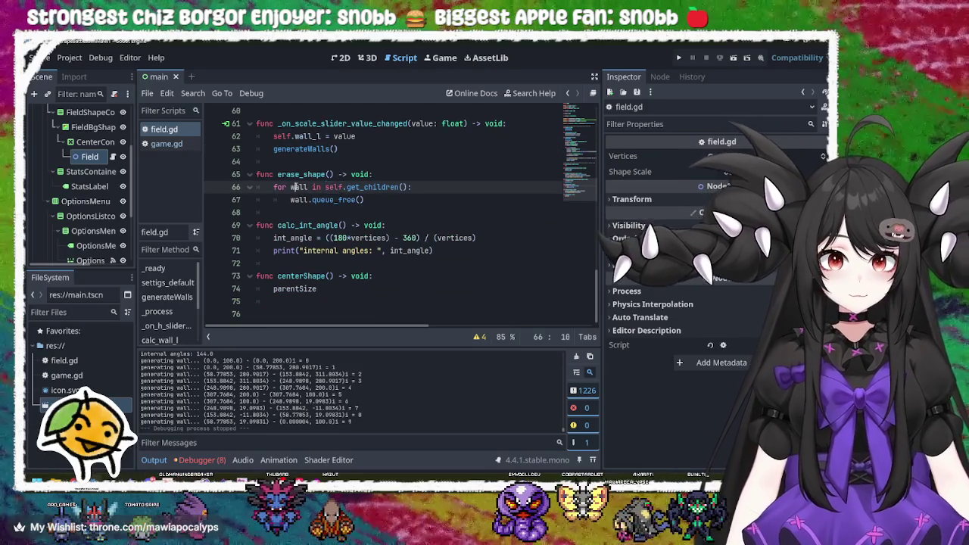
{"action": "double_click", "coordinate": [301, 174]}
{"action": "double_click", "coordinate": [280, 187]}
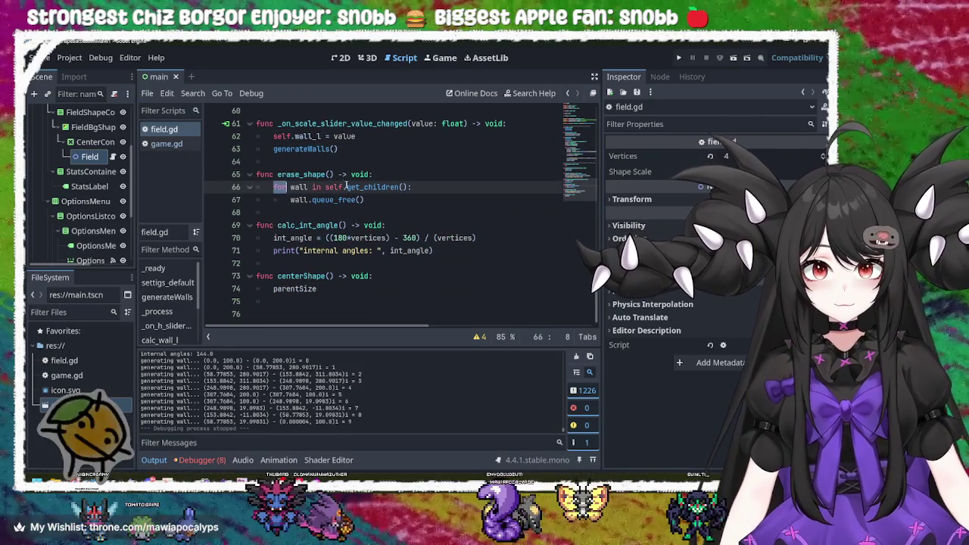
{"action": "left_click", "coordinate": [482, 197]}
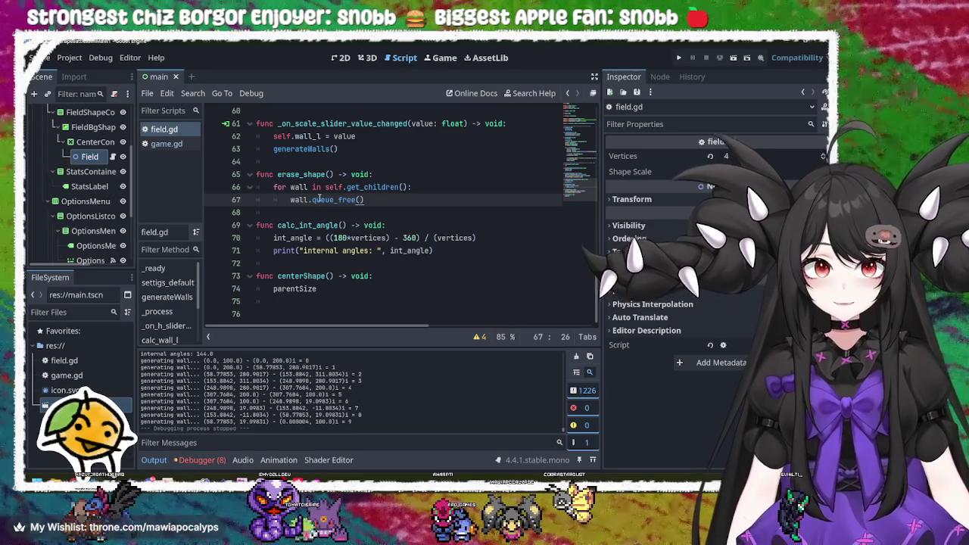
{"action": "double_click", "coordinate": [299, 187]}
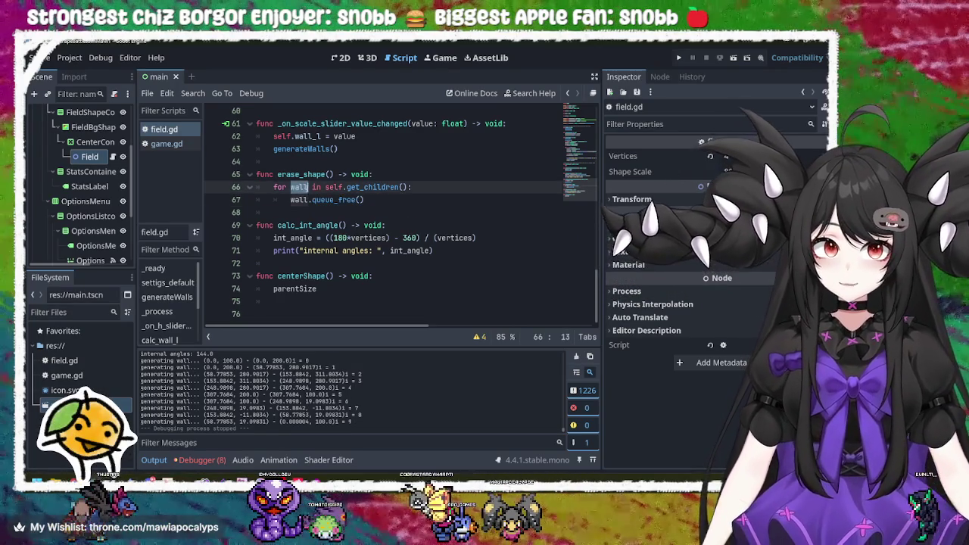
{"action": "double_click", "coordinate": [372, 187]}
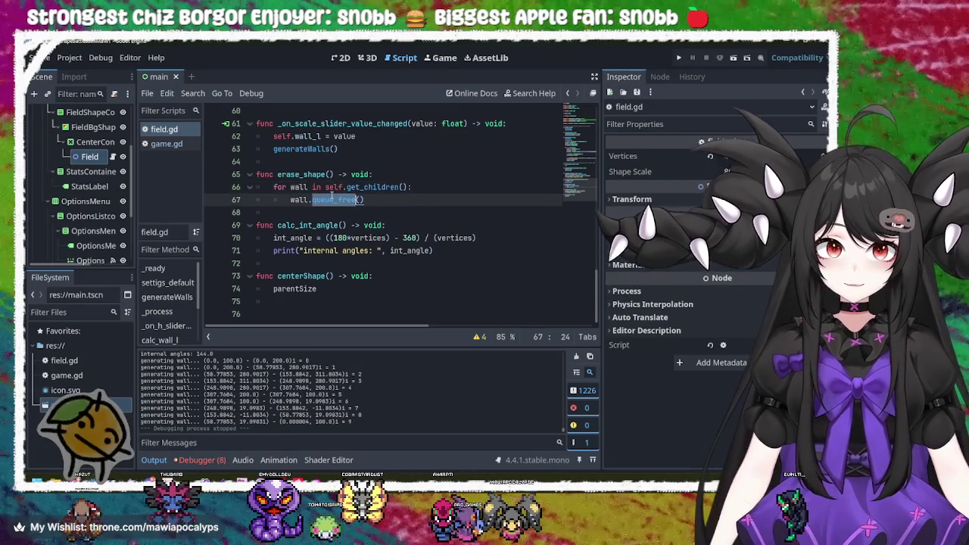
{"action": "left_click", "coordinate": [323, 187]}
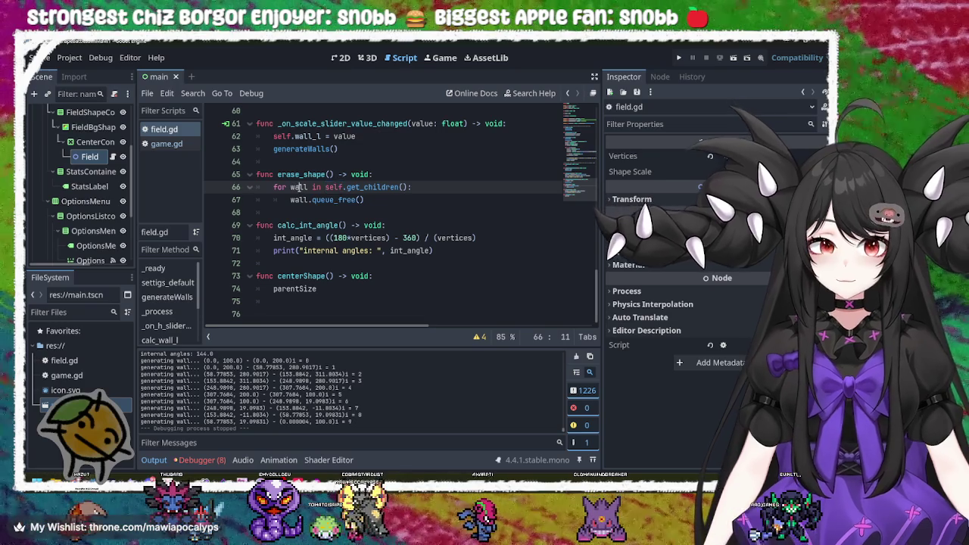
{"action": "left_click", "coordinate": [313, 200]}
{"action": "double_click", "coordinate": [314, 199]}
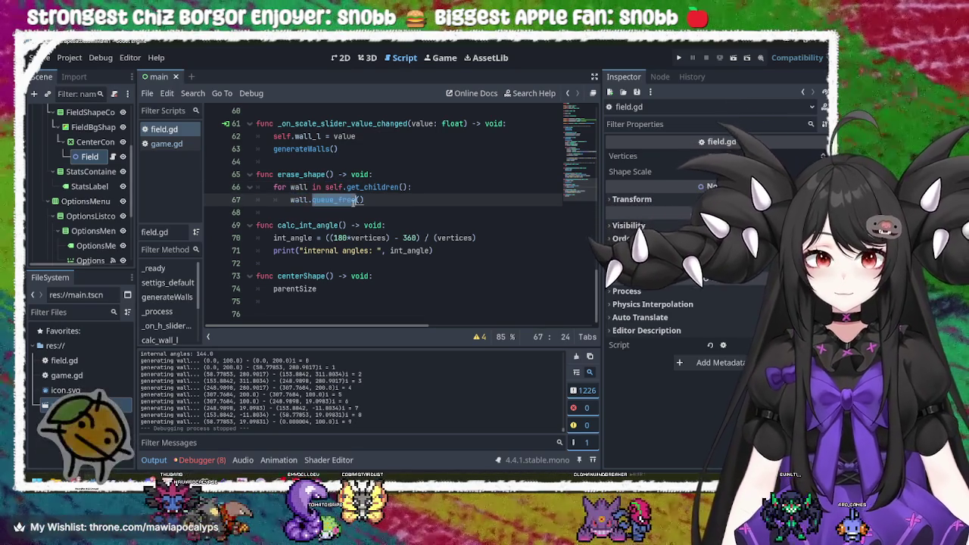
{"action": "double_click", "coordinate": [382, 188]}
{"action": "double_click", "coordinate": [360, 238]}
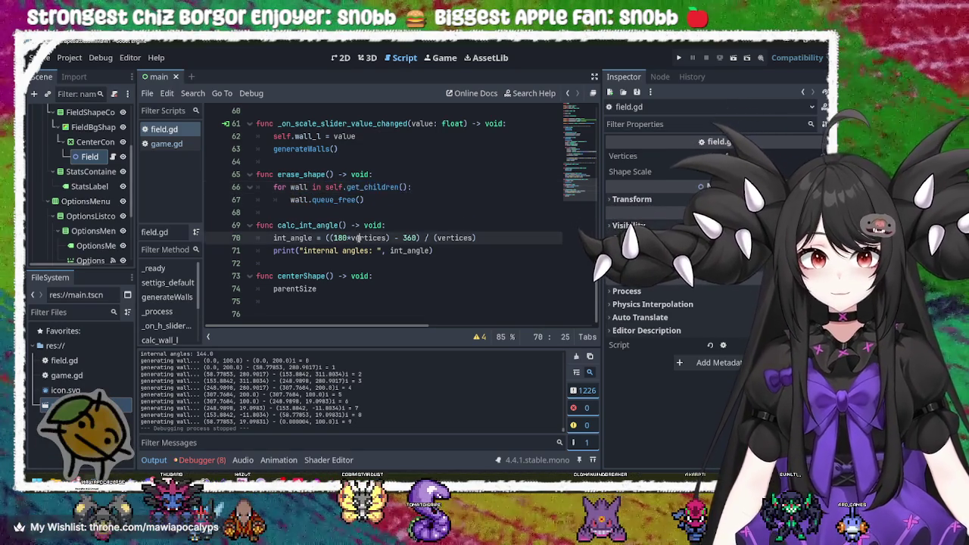
{"action": "double_click", "coordinate": [292, 238]}
{"action": "double_click", "coordinate": [303, 225]}
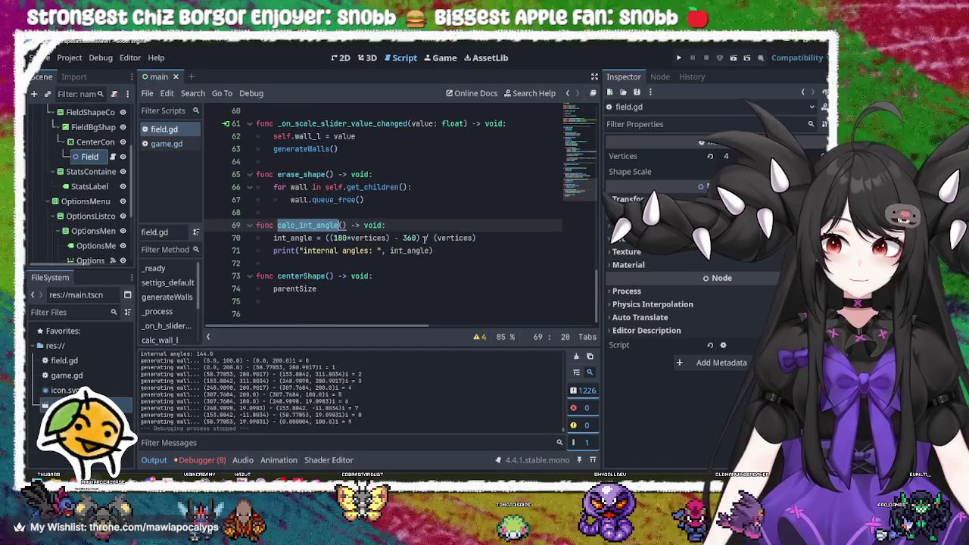
Check line 17's parentSize = fieldContainer.get_parent_area_size() declaration, then run the project with F5.
{"action": "scroll", "coordinate": [424, 238], "scroll_direction": "up", "scroll_amount": 15}
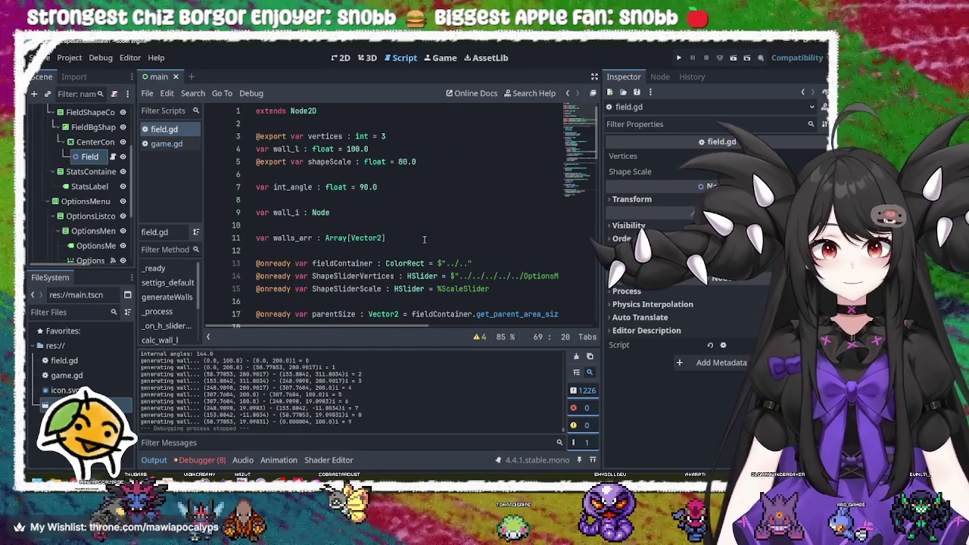
{"action": "scroll", "coordinate": [383, 224], "scroll_direction": "down", "scroll_amount": 1}
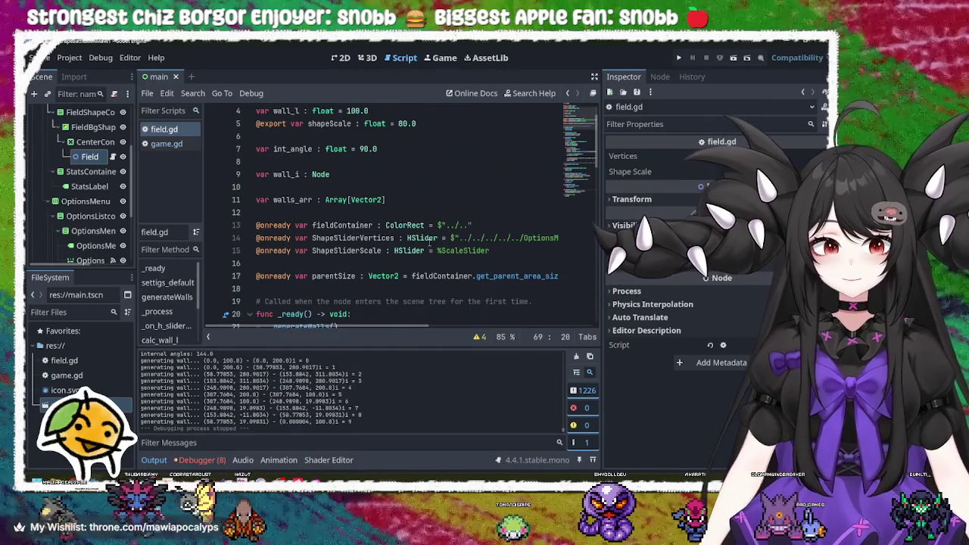
{"action": "scroll", "coordinate": [429, 241], "scroll_direction": "down", "scroll_amount": 3}
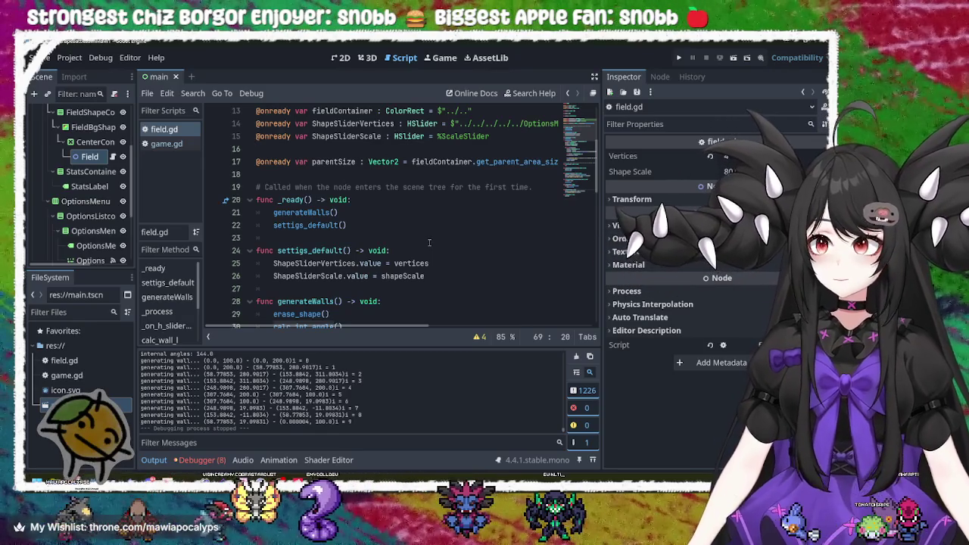
{"action": "left_click", "coordinate": [510, 163]}
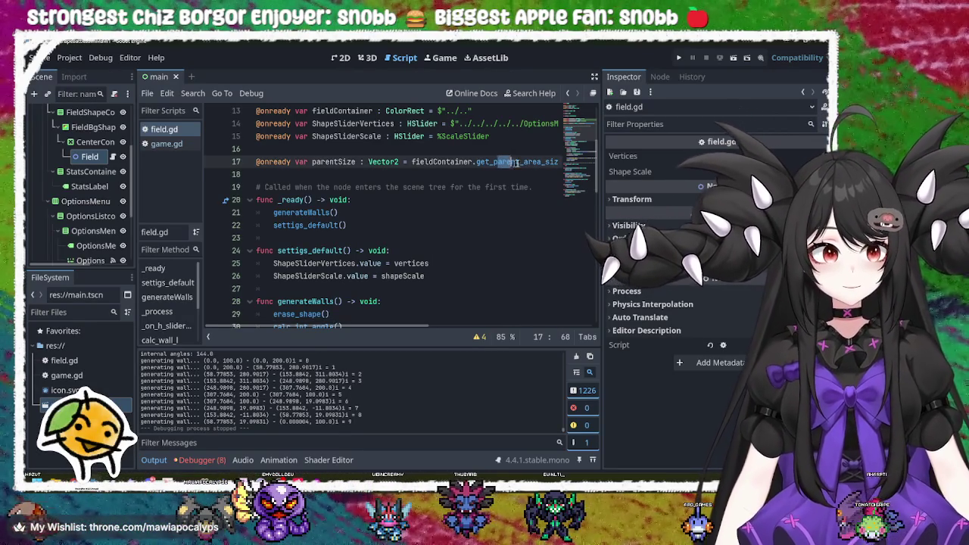
{"action": "double_click", "coordinate": [500, 162]}
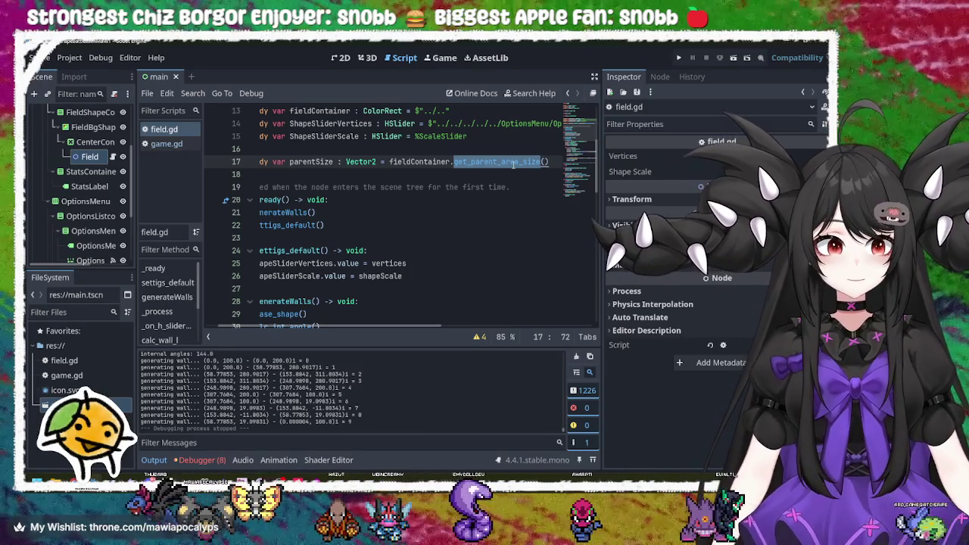
{"action": "left_click", "coordinate": [513, 162]}
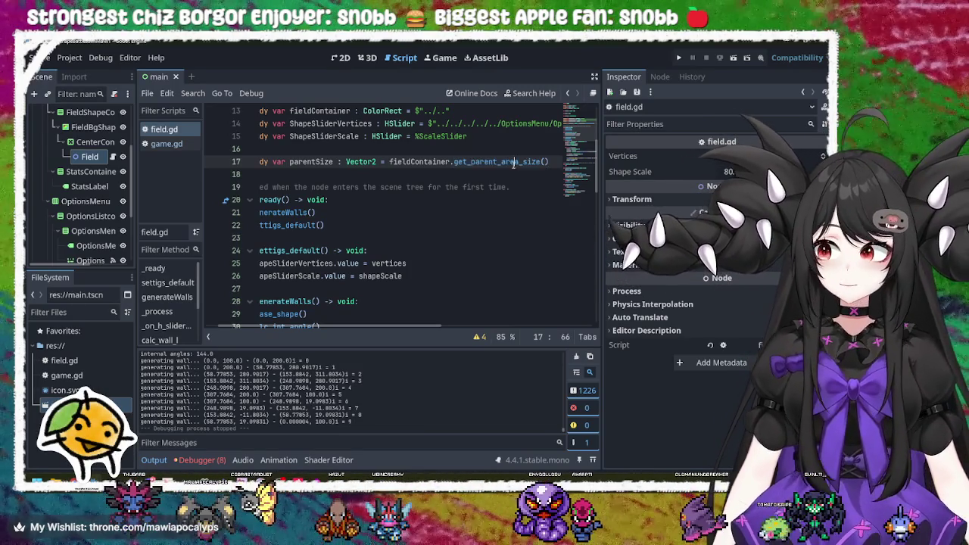
{"action": "scroll", "coordinate": [403, 330], "scroll_direction": "left", "scroll_amount": 3}
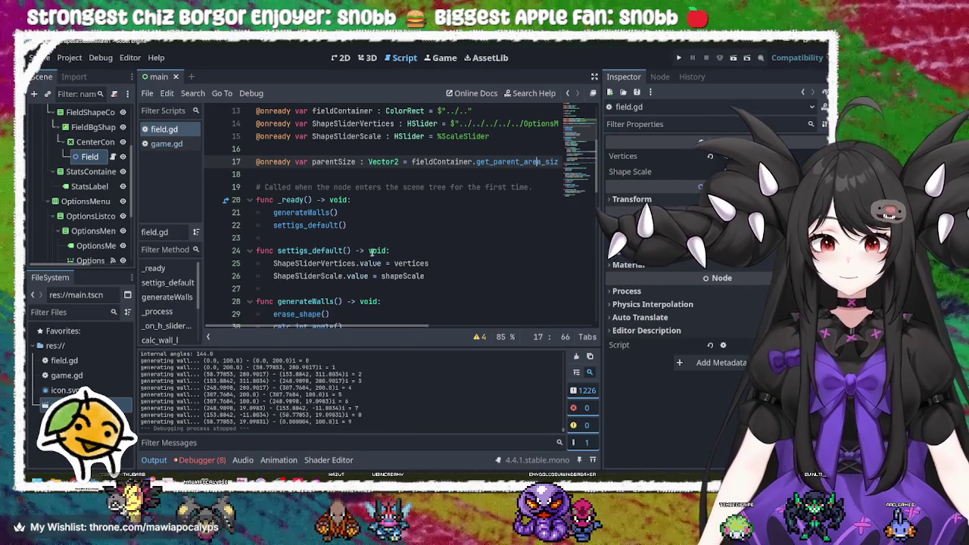
{"action": "key", "text": "F5"}
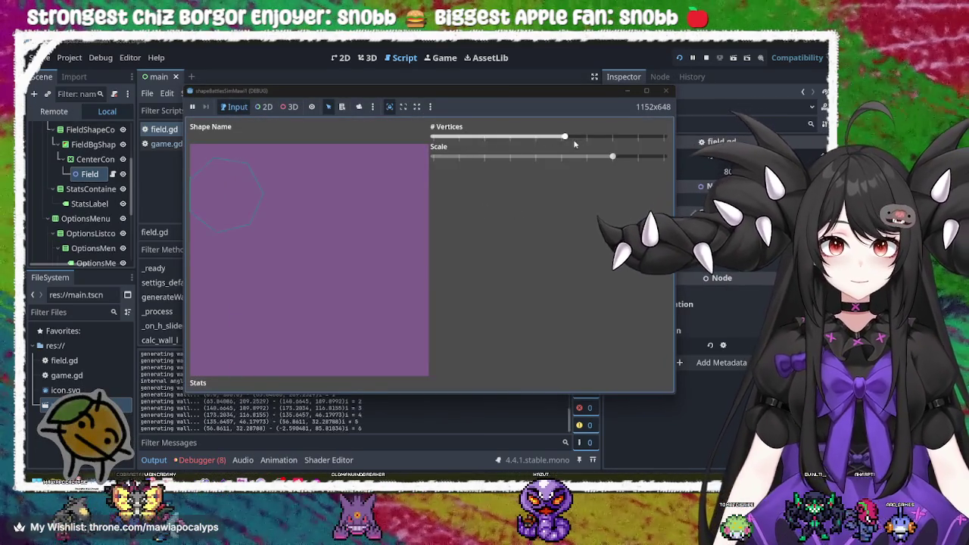
Test the game with fewer shape vertices, then stop it and expand Field's Transform.
{"action": "left_click_drag", "start_coordinate": [573, 139], "coordinate": [533, 149]}
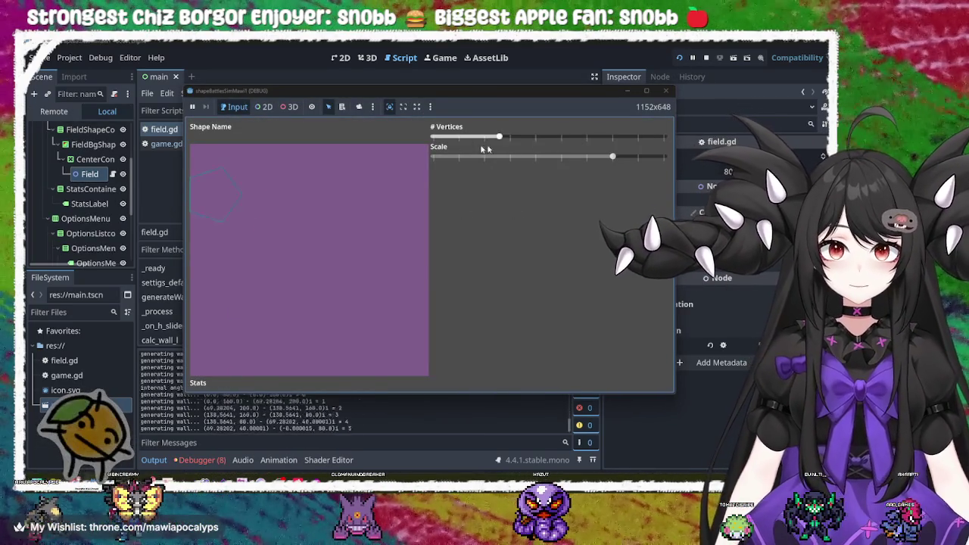
{"action": "left_click", "coordinate": [671, 94]}
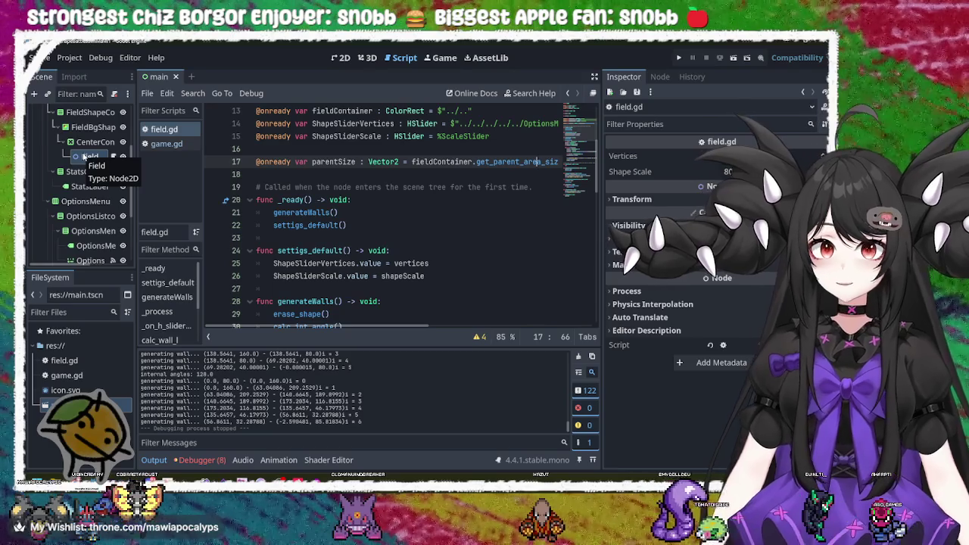
{"action": "left_click", "coordinate": [642, 199]}
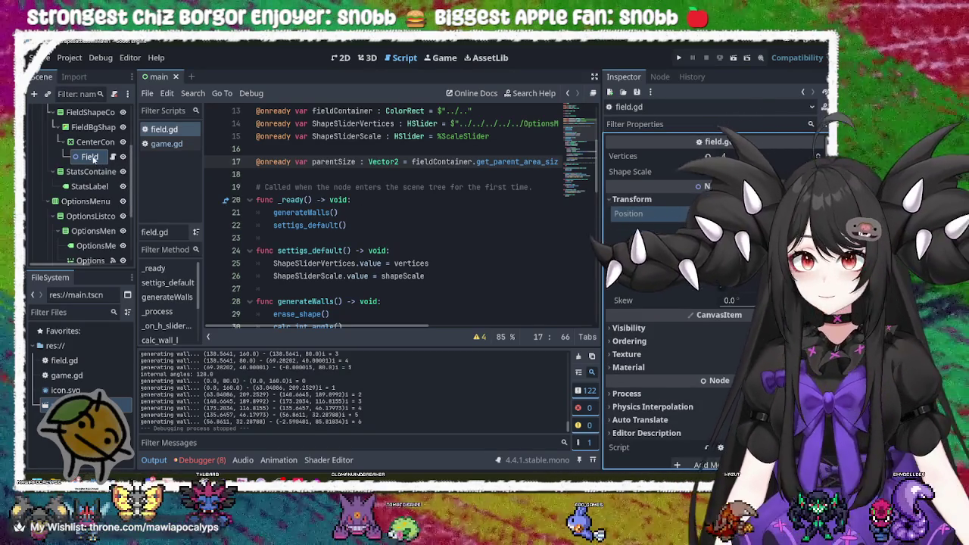
Scroll field.gd down to the unfinished centerShape() function at line 71.
{"action": "left_click", "coordinate": [360, 187]}
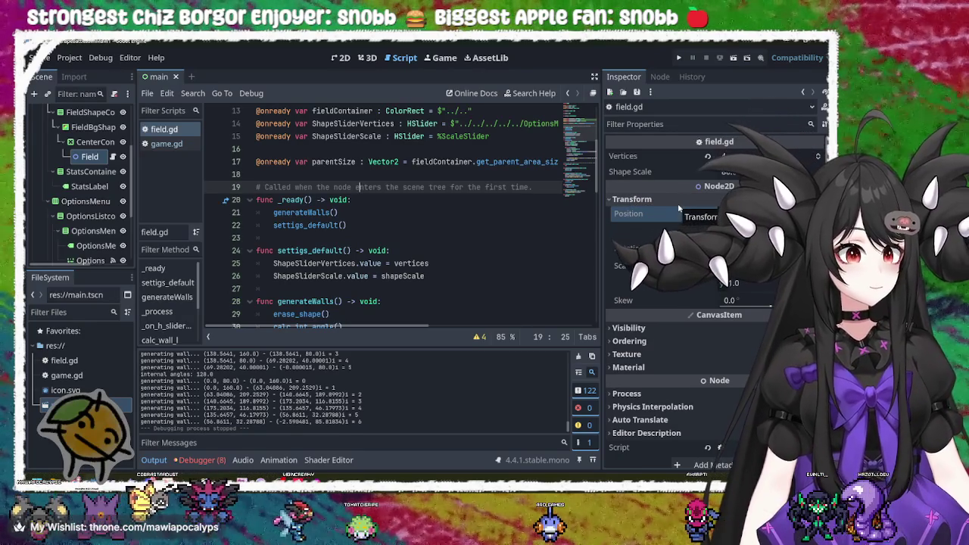
{"action": "left_click", "coordinate": [426, 224]}
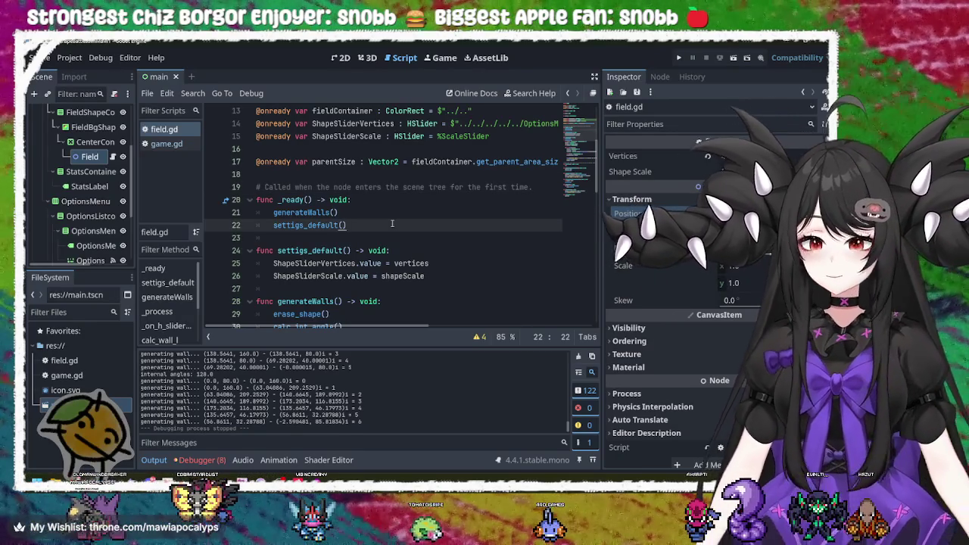
{"action": "scroll", "coordinate": [393, 224], "scroll_direction": "down", "scroll_amount": 4}
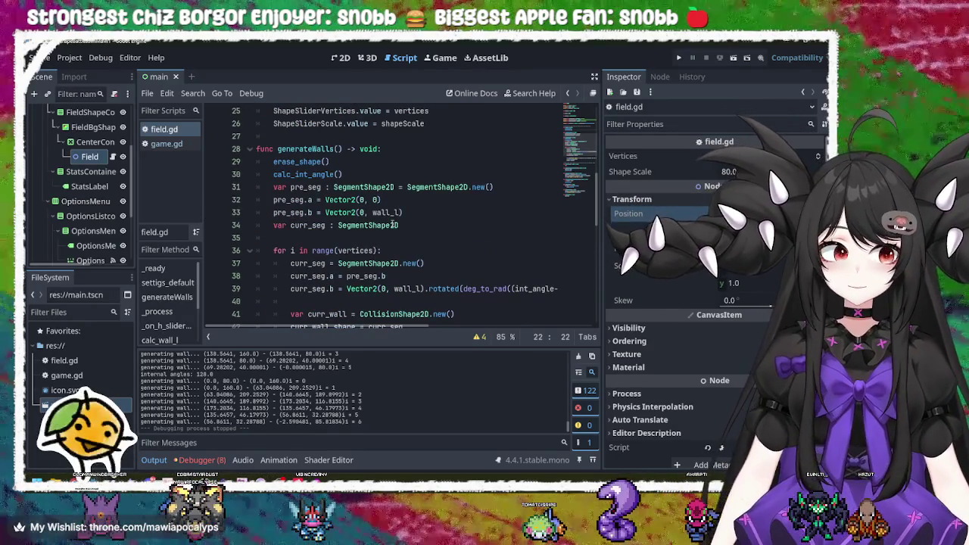
{"action": "scroll", "coordinate": [393, 225], "scroll_direction": "down", "scroll_amount": 3}
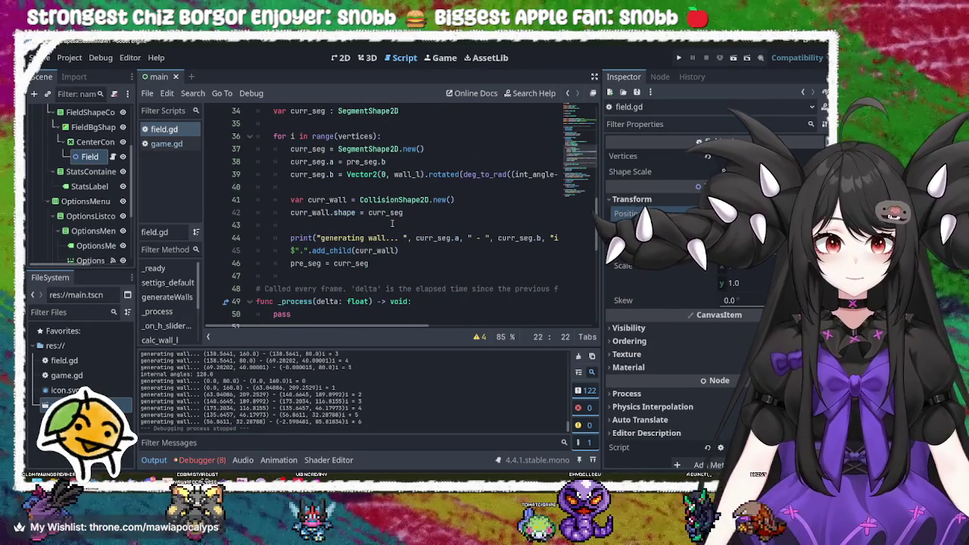
{"action": "scroll", "coordinate": [393, 224], "scroll_direction": "down", "scroll_amount": 6}
{"action": "scroll", "coordinate": [393, 224], "scroll_direction": "down", "scroll_amount": 3}
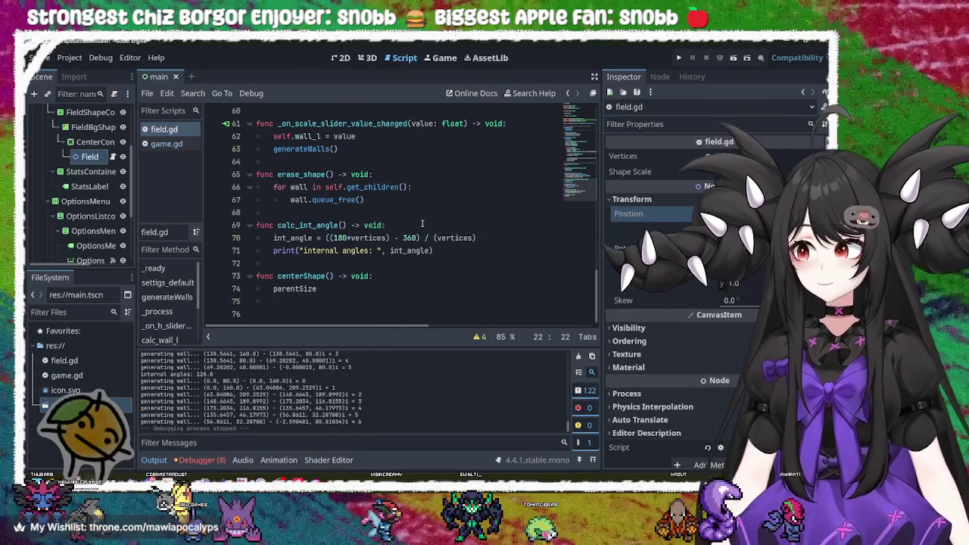
{"action": "left_click", "coordinate": [450, 254]}
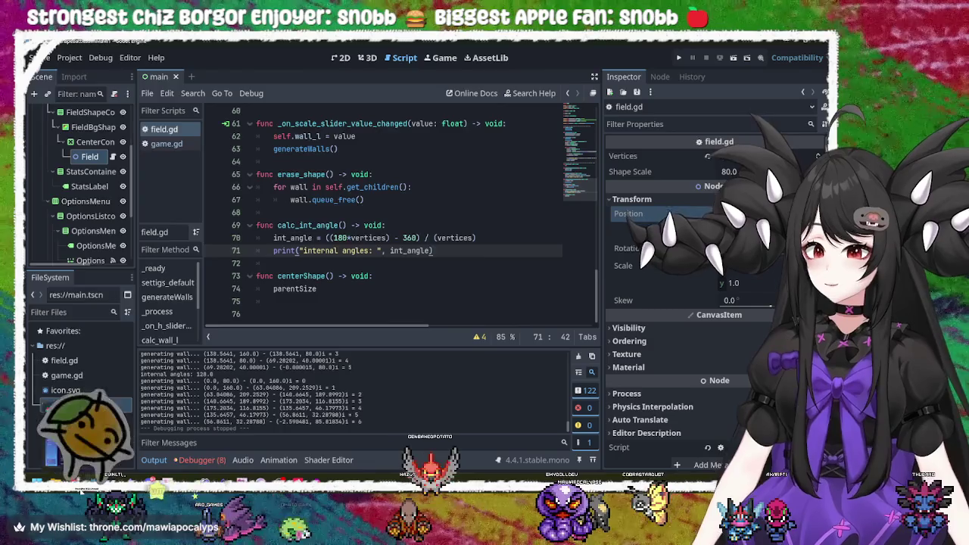
Reopen Pokémon Showdown in the browser and choose the [Champions] OU format.
{"action": "key", "text": "alt+Tab"}
{"action": "key", "text": "ctrl+t"}
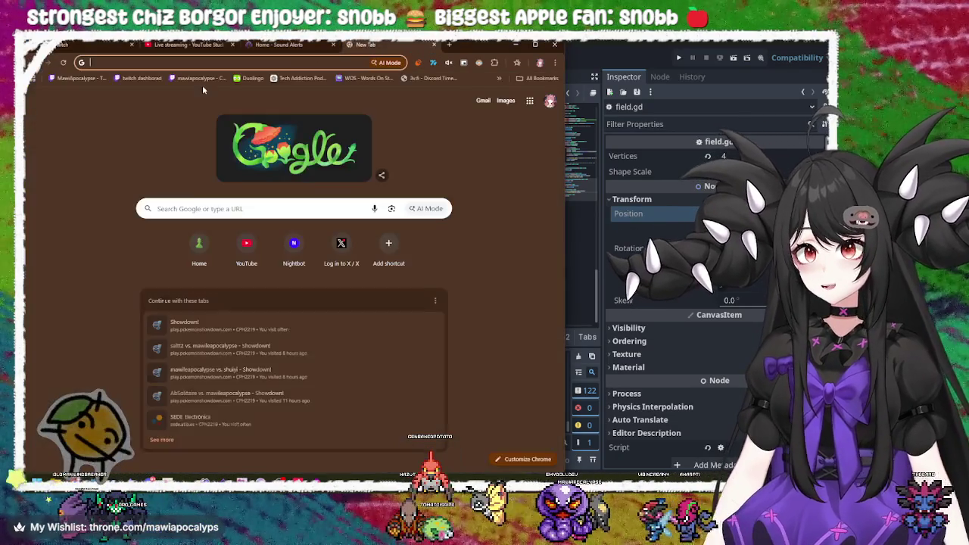
{"action": "left_click", "coordinate": [220, 325]}
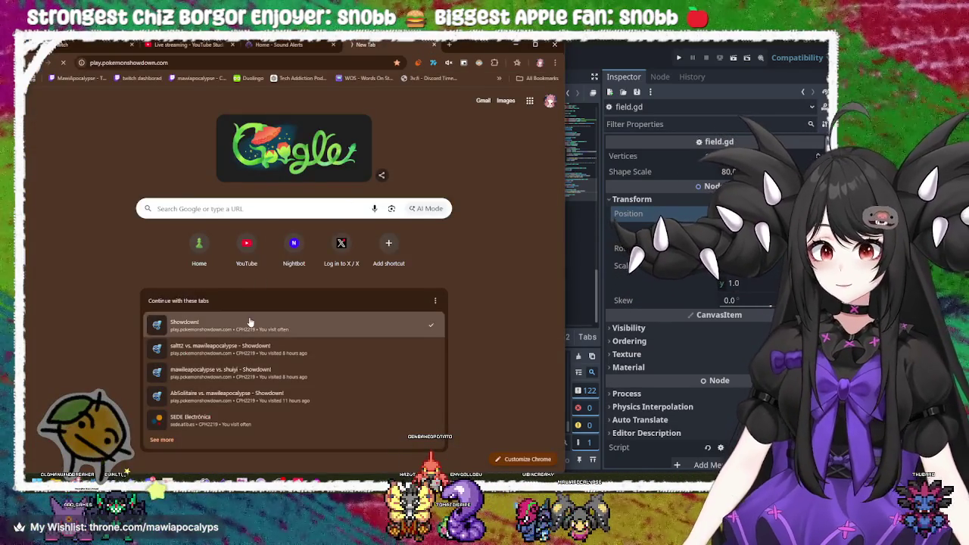
{"action": "left_click", "coordinate": [204, 136]}
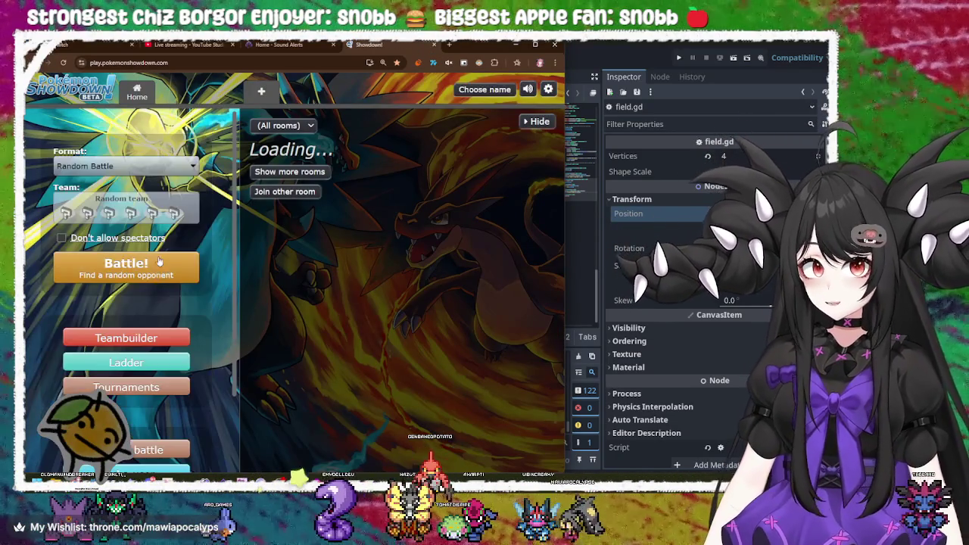
{"action": "left_click", "coordinate": [125, 163]}
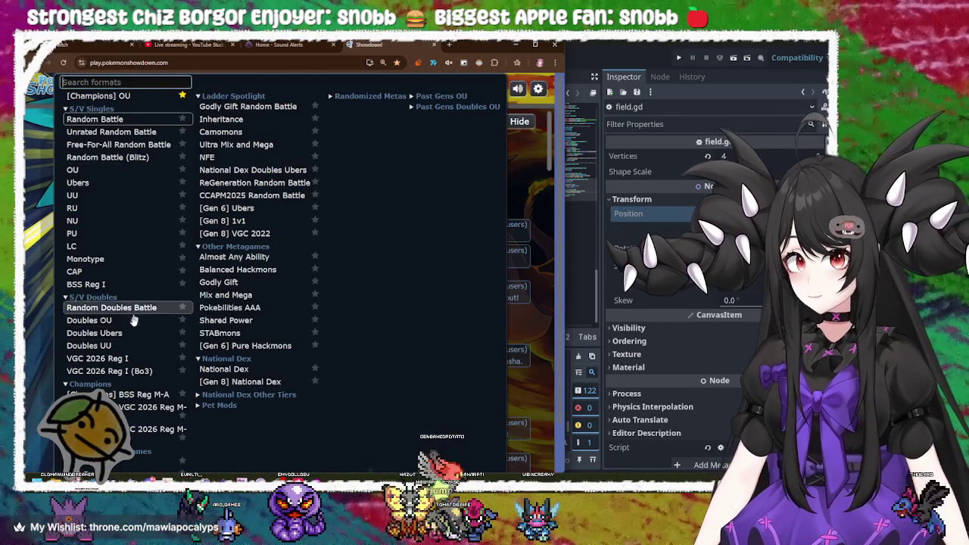
{"action": "scroll", "coordinate": [137, 419], "scroll_direction": "down", "scroll_amount": 2}
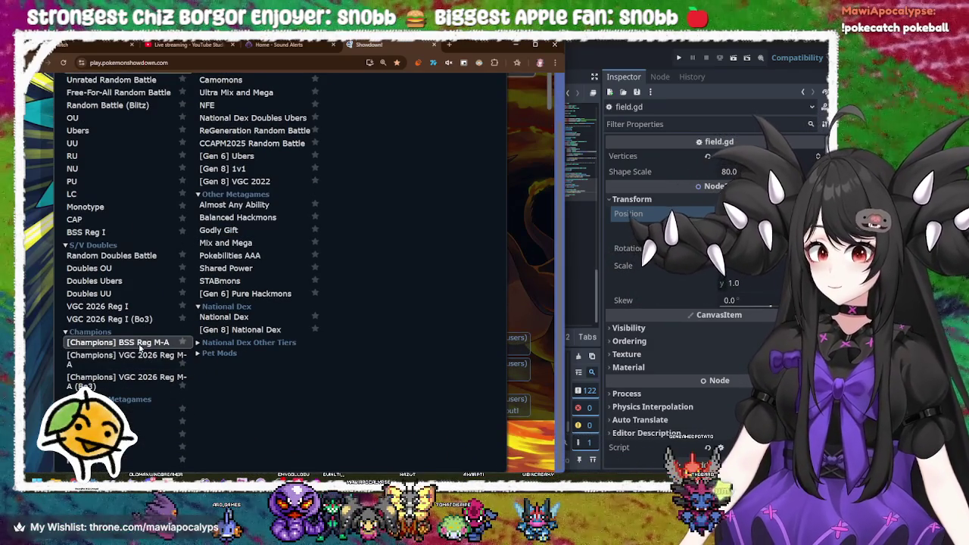
{"action": "scroll", "coordinate": [153, 234], "scroll_direction": "up", "scroll_amount": 2}
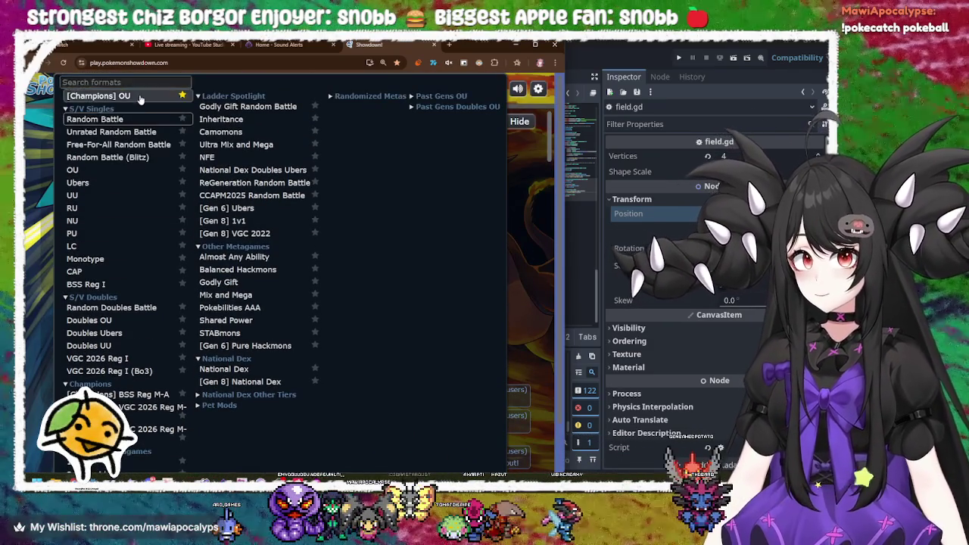
{"action": "left_click", "coordinate": [140, 99]}
Start a new team in the Teambuilder and add Sneasler to it.
{"action": "left_click", "coordinate": [156, 335]}
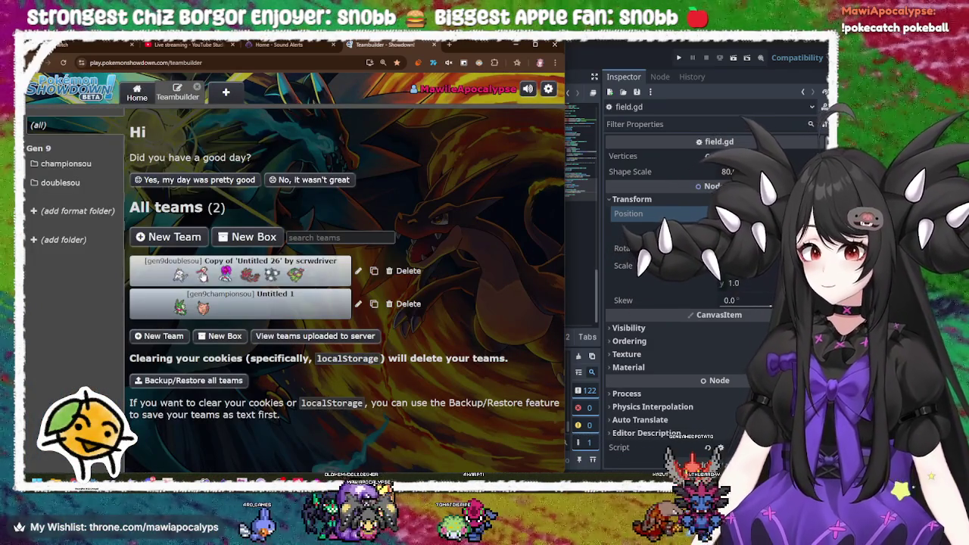
{"action": "left_click", "coordinate": [180, 245]}
{"action": "left_click", "coordinate": [96, 285]}
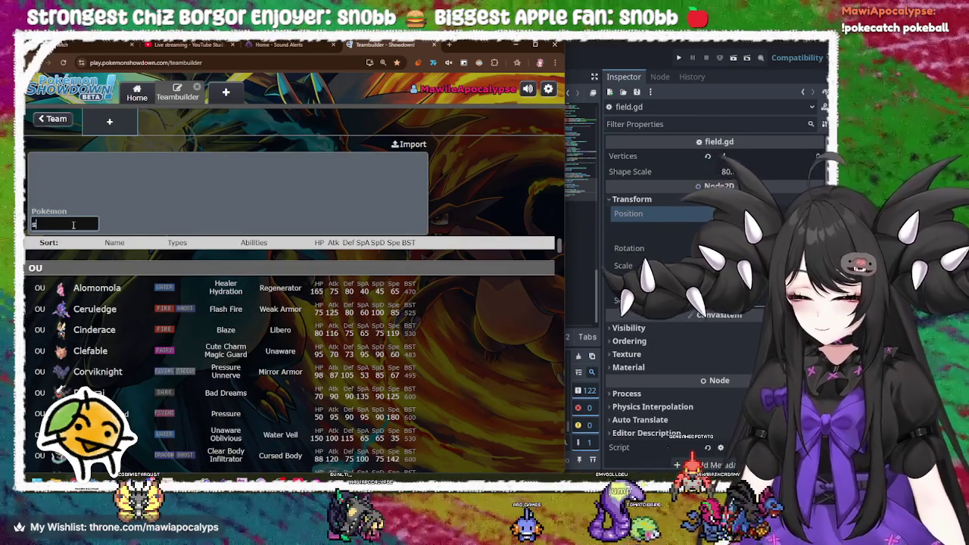
{"action": "type", "text": "nea"}
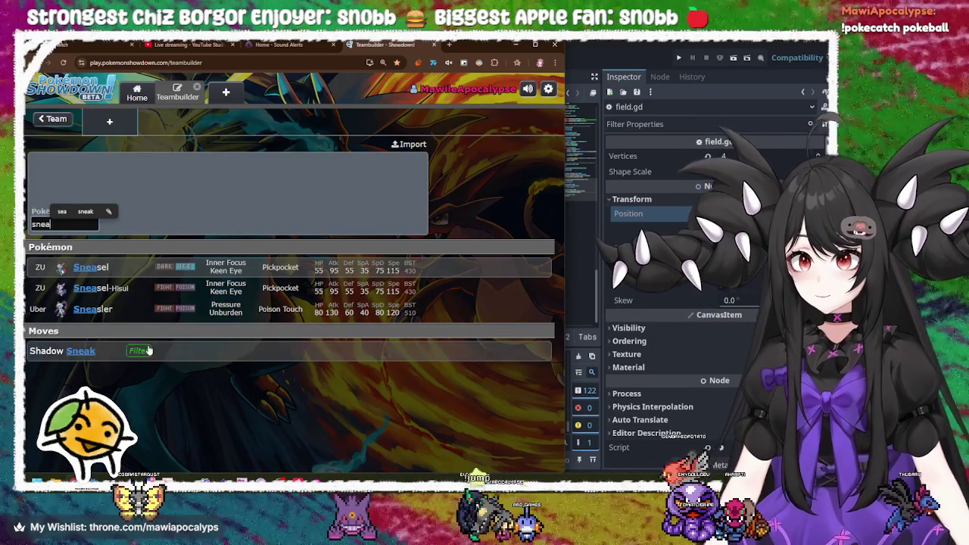
{"action": "left_click", "coordinate": [111, 312]}
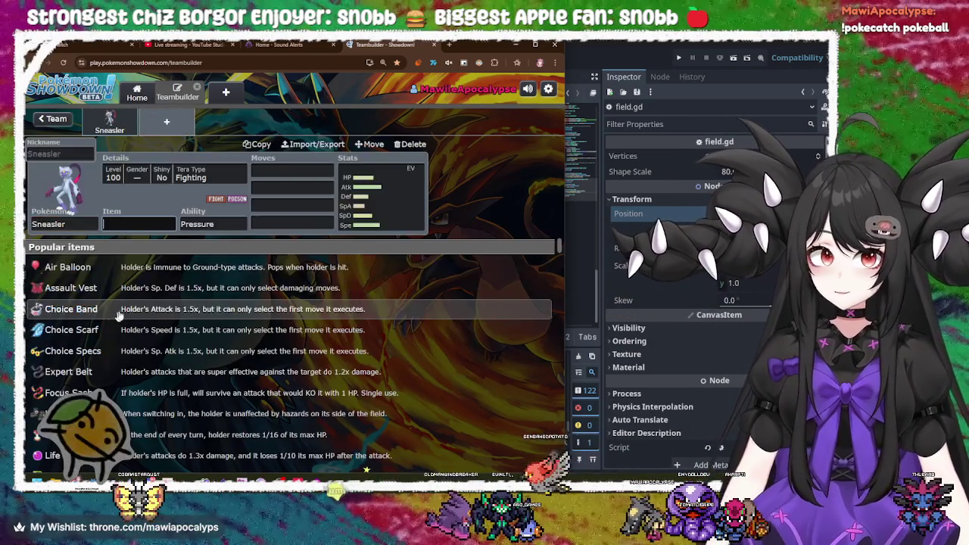
{"action": "key", "text": "Tab"}
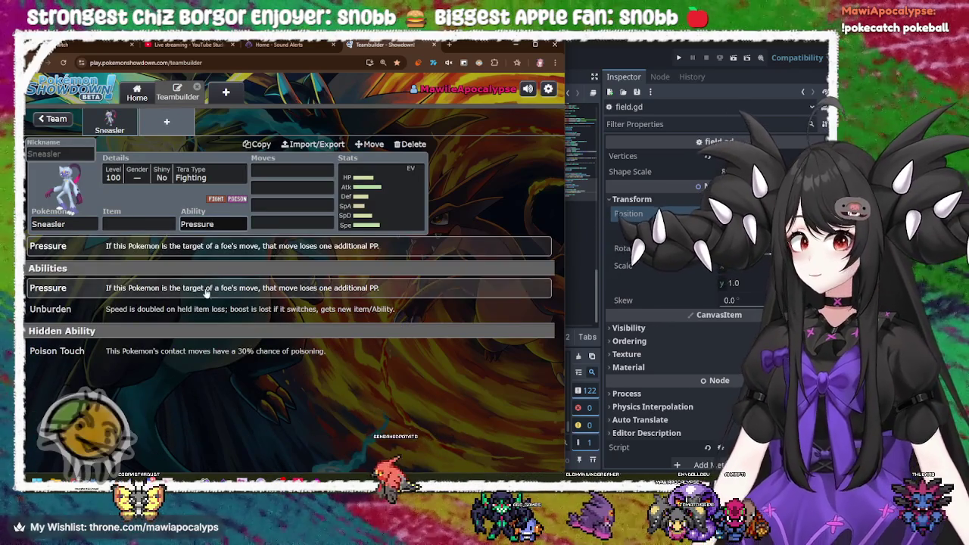
Filter the Pokémon list to Uber and scroll through it down and back up.
{"action": "left_click", "coordinate": [88, 223]}
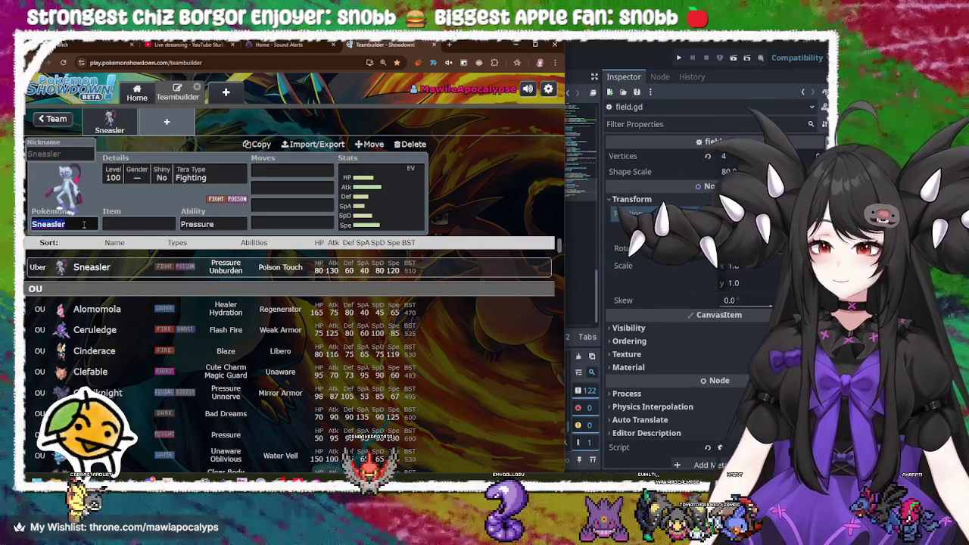
{"action": "type", "text": "uber"}
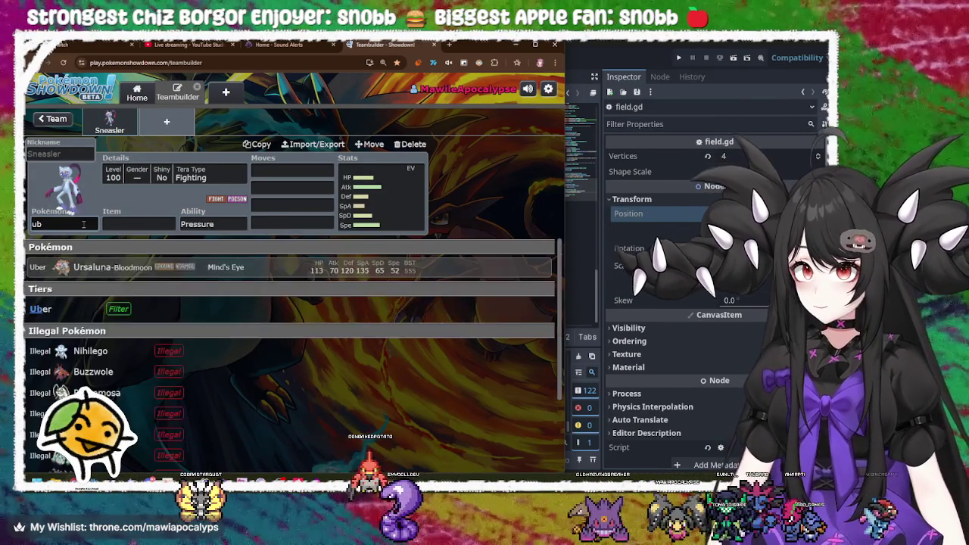
{"action": "left_click", "coordinate": [128, 268]}
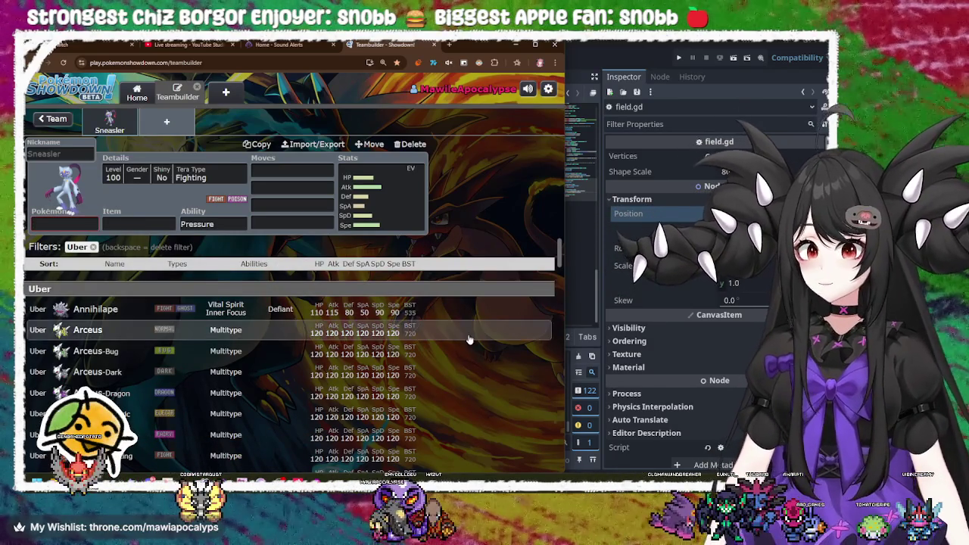
{"action": "scroll", "coordinate": [468, 339], "scroll_direction": "down", "scroll_amount": 3}
{"action": "scroll", "coordinate": [468, 340], "scroll_direction": "down", "scroll_amount": 6}
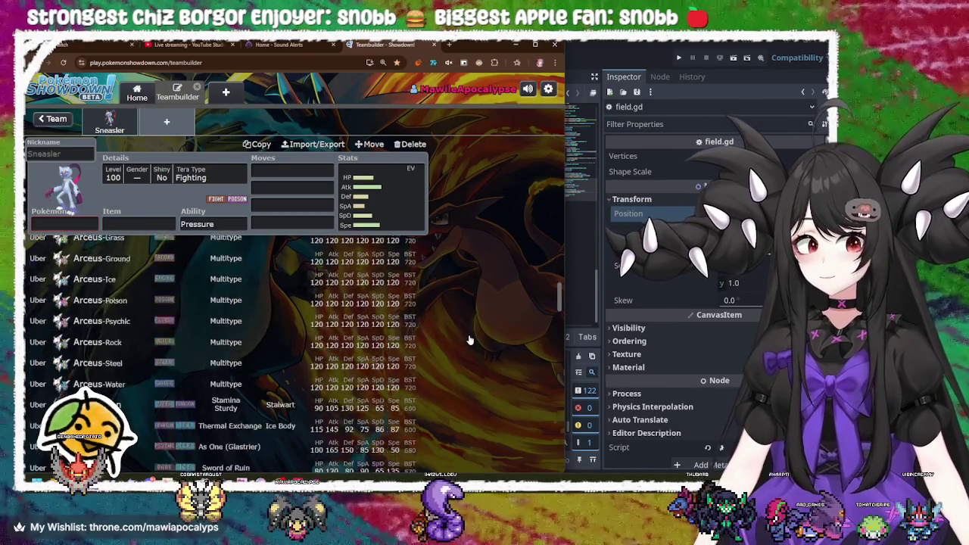
{"action": "scroll", "coordinate": [468, 340], "scroll_direction": "down", "scroll_amount": 7}
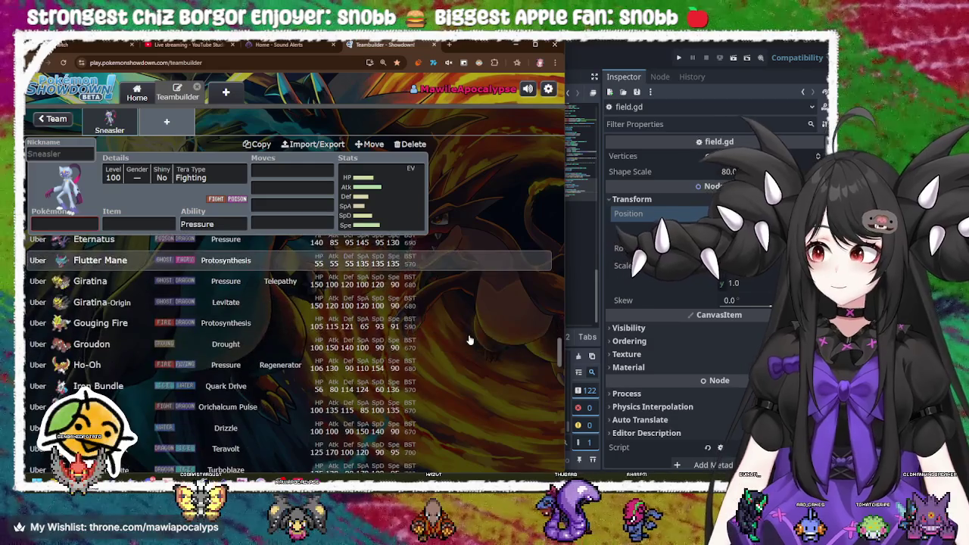
{"action": "scroll", "coordinate": [468, 340], "scroll_direction": "down", "scroll_amount": 5}
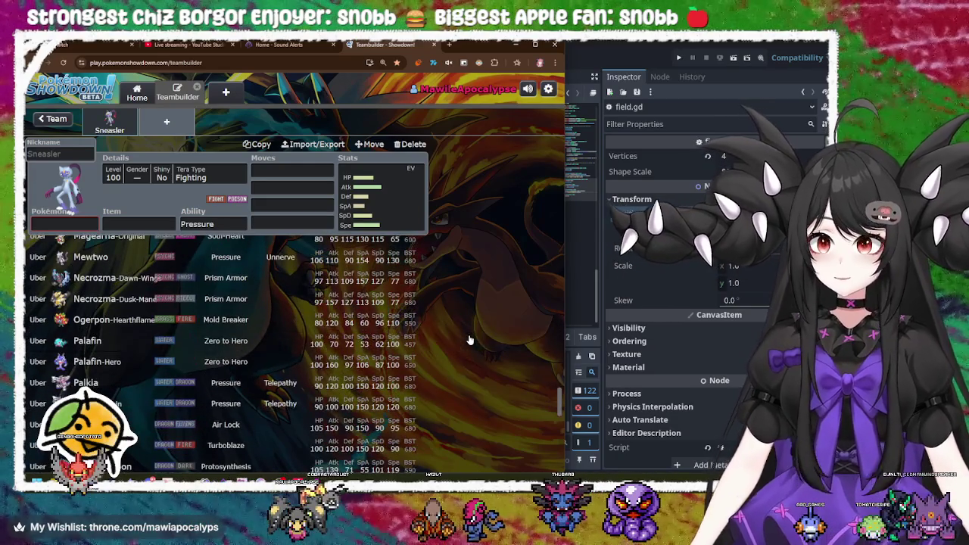
{"action": "scroll", "coordinate": [468, 340], "scroll_direction": "down", "scroll_amount": 4}
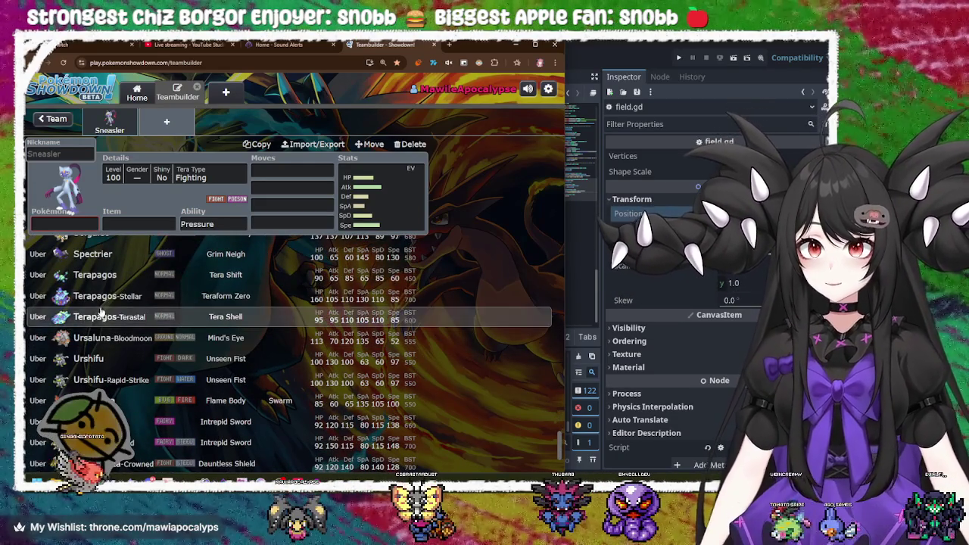
{"action": "scroll", "coordinate": [330, 319], "scroll_direction": "up", "scroll_amount": 8}
{"action": "scroll", "coordinate": [330, 319], "scroll_direction": "up", "scroll_amount": 10}
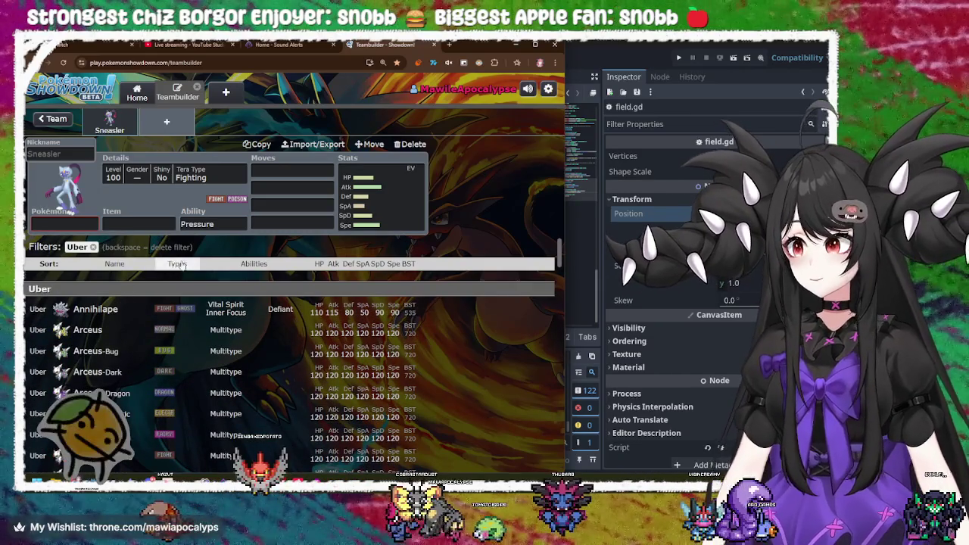
{"action": "scroll", "coordinate": [180, 310], "scroll_direction": "down", "scroll_amount": 3}
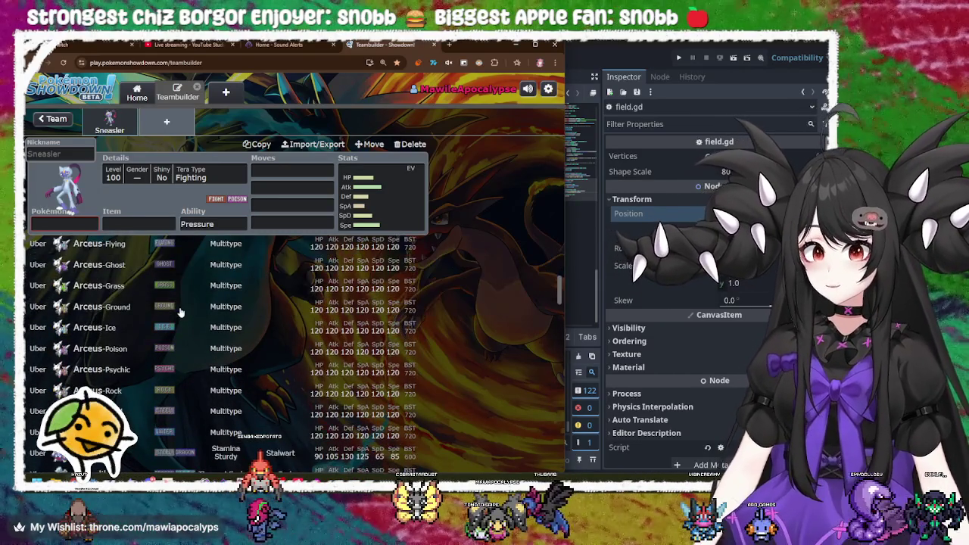
{"action": "scroll", "coordinate": [180, 310], "scroll_direction": "up", "scroll_amount": 3}
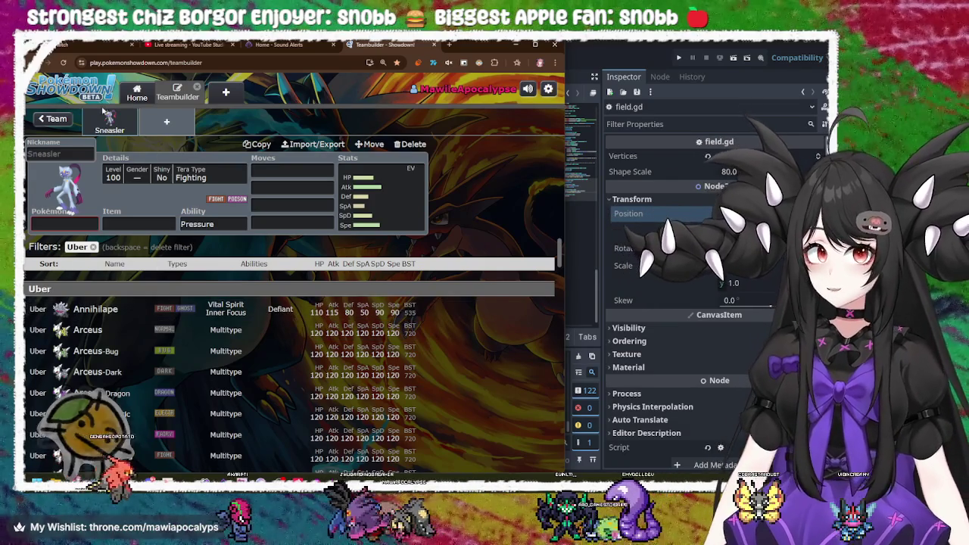
Browse the team's format list from the Teambuilder, then minimize the browser.
{"action": "left_click", "coordinate": [137, 91]}
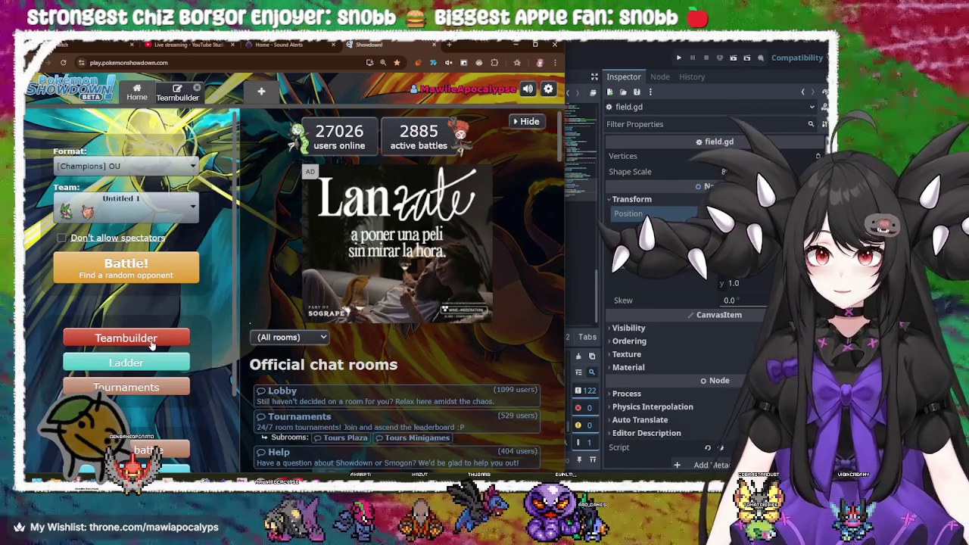
{"action": "left_click", "coordinate": [152, 339]}
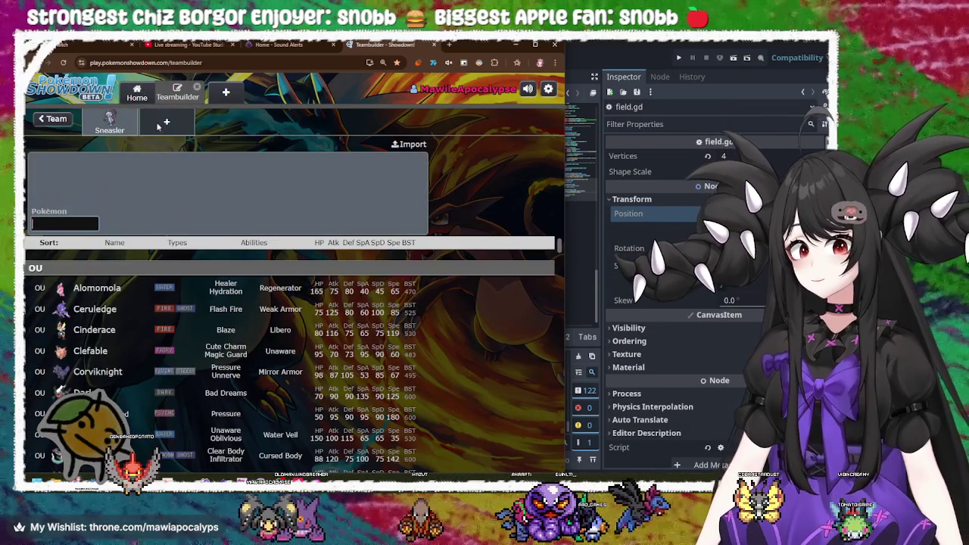
{"action": "left_click", "coordinate": [55, 119]}
{"action": "left_click", "coordinate": [100, 178]}
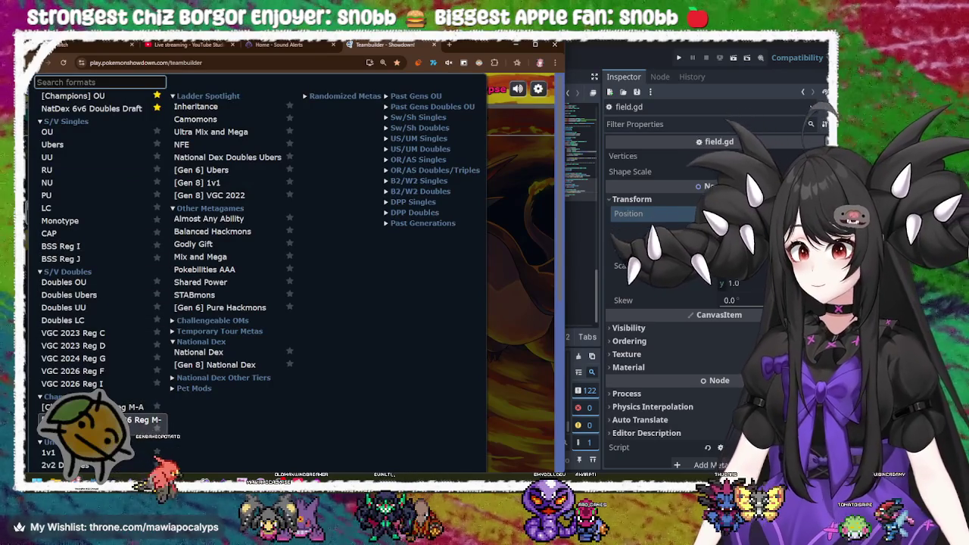
{"action": "scroll", "coordinate": [104, 394], "scroll_direction": "down", "scroll_amount": 1}
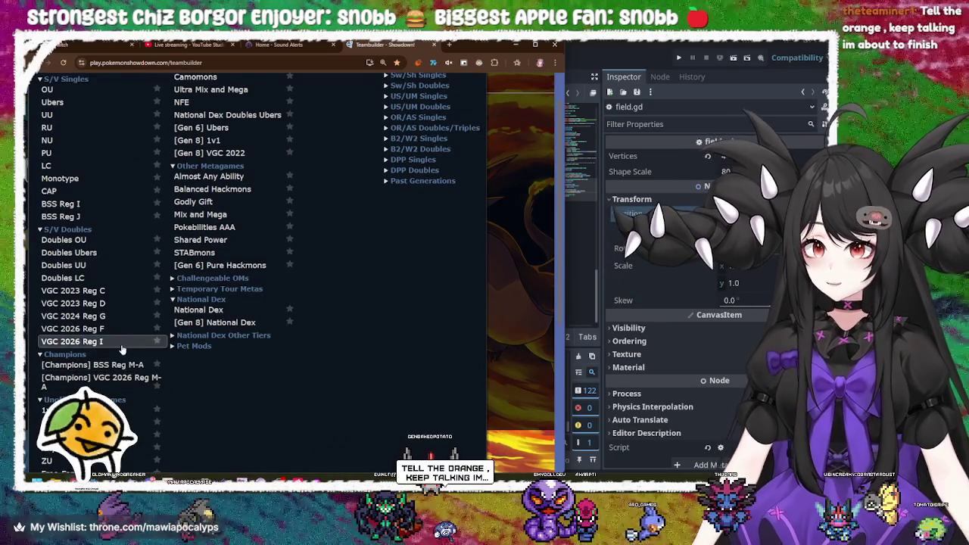
{"action": "scroll", "coordinate": [123, 346], "scroll_direction": "up", "scroll_amount": 1}
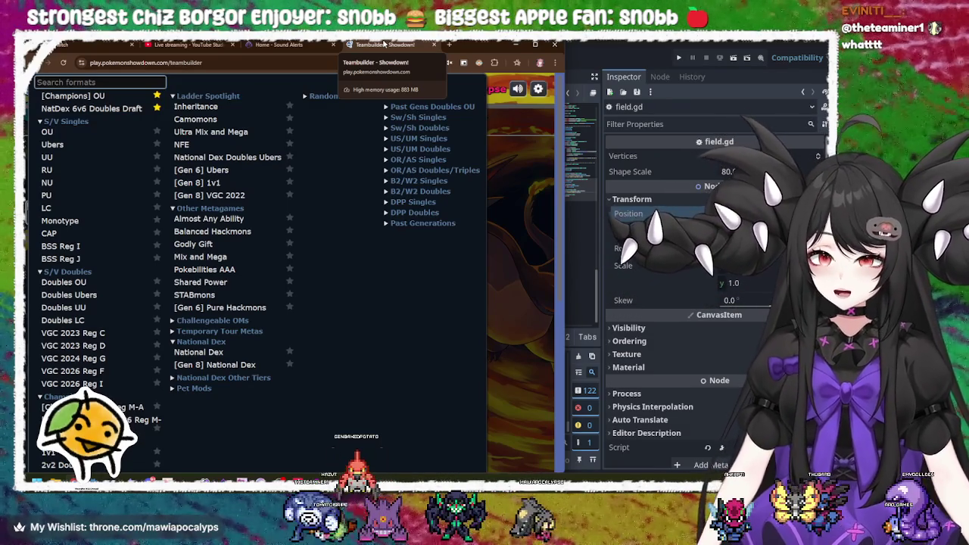
{"action": "left_click", "coordinate": [519, 47]}
{"action": "left_click", "coordinate": [515, 49]}
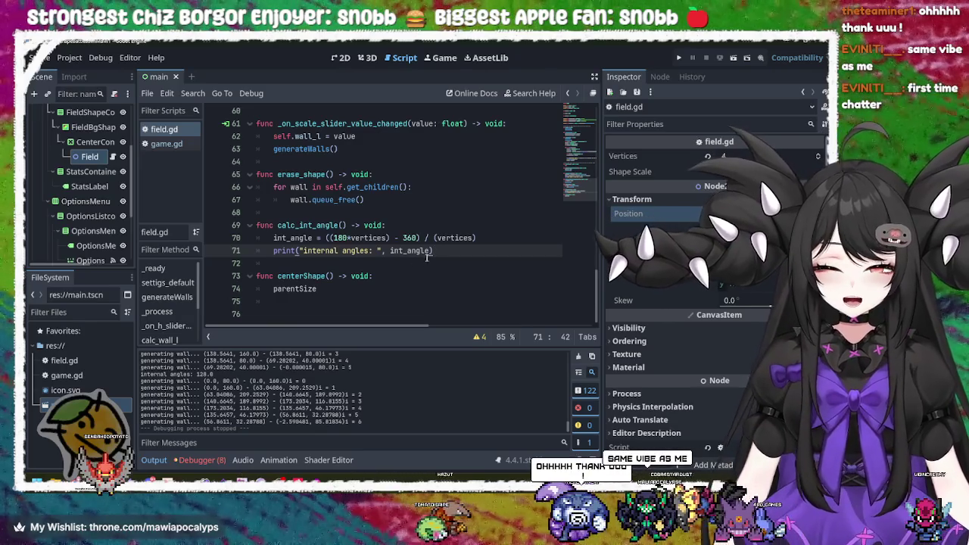
Replace line 74's parentSize.y with a self.centerShape() call using autocomplete.
{"action": "left_click", "coordinate": [324, 300]}
{"action": "left_click", "coordinate": [340, 289]}
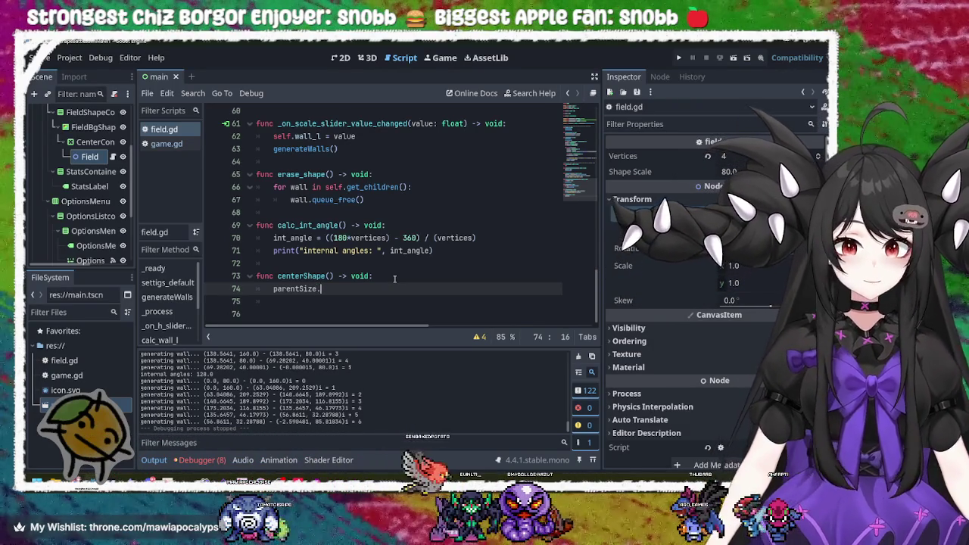
{"action": "type", "text": ".y"}
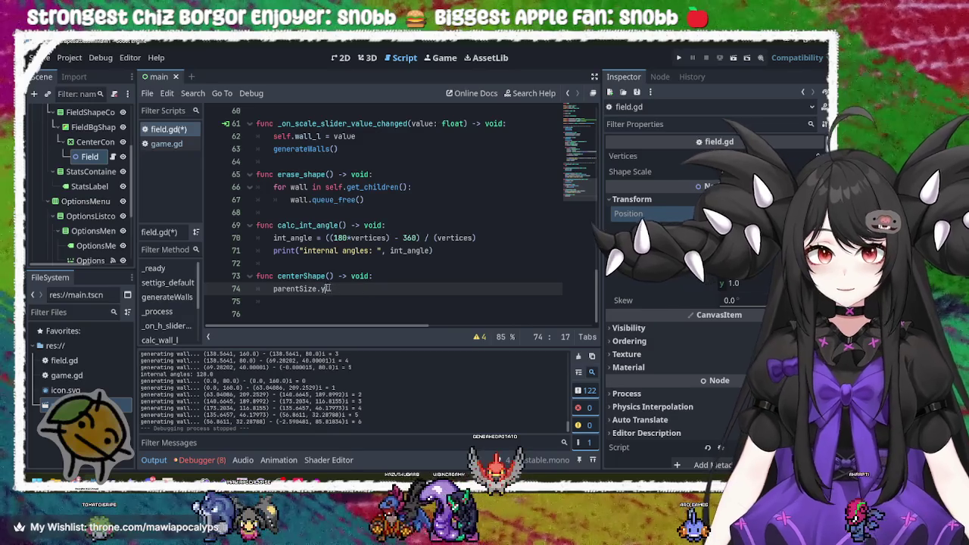
{"action": "key", "text": "shift+Home"}
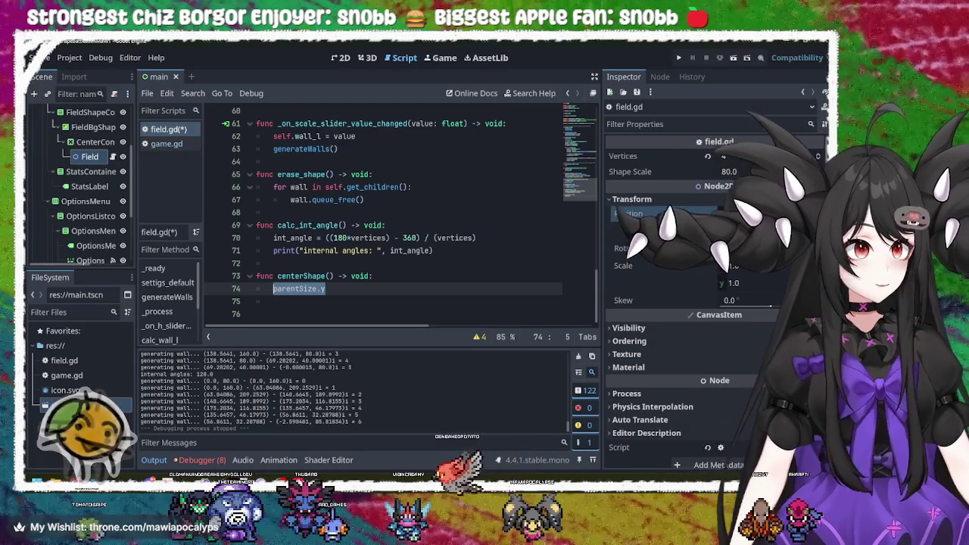
{"action": "scroll", "coordinate": [697, 312], "scroll_direction": "down", "scroll_amount": 1}
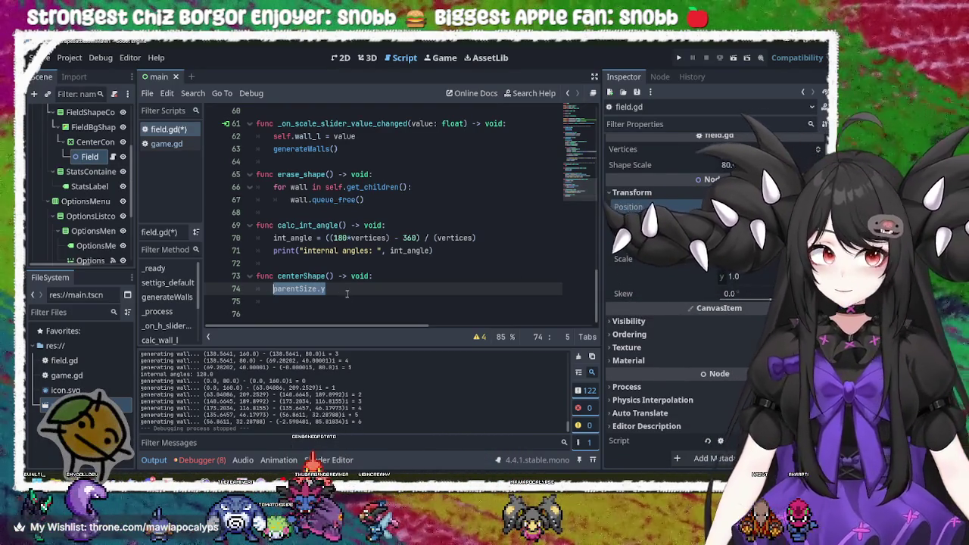
{"action": "key", "text": "BackSpace"}
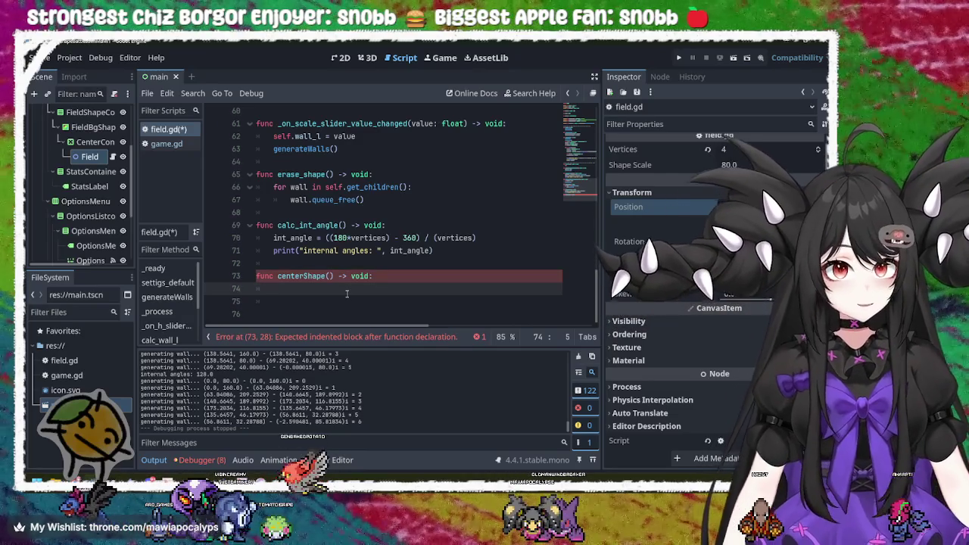
{"action": "type", "text": "self"}
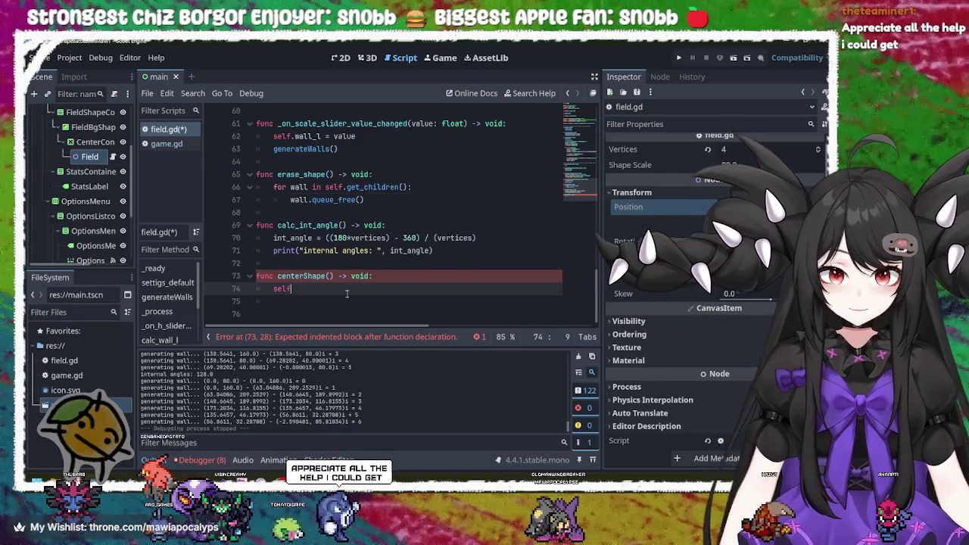
{"action": "type", "text": "."}
{"action": "type", "text": "position"}
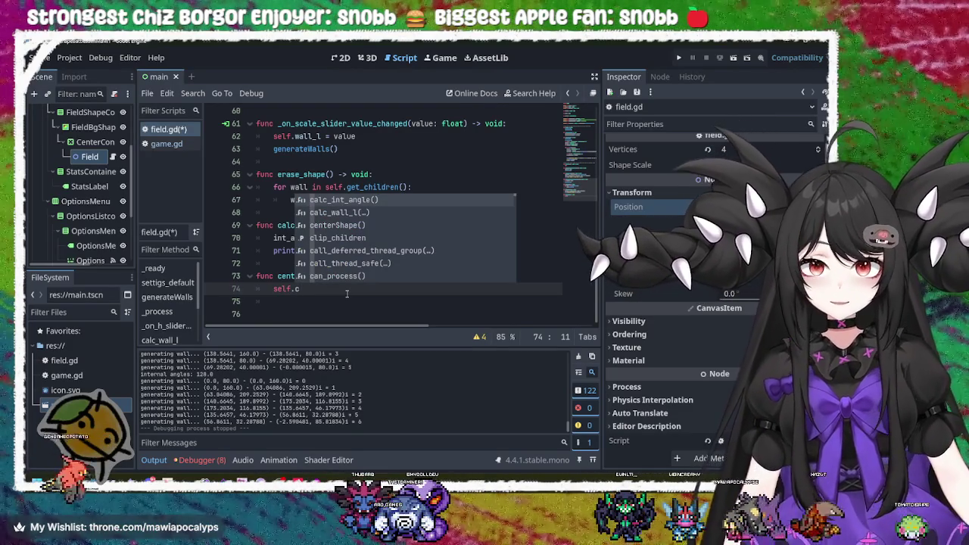
{"action": "key", "text": "Down"}
{"action": "key", "text": "Down"}
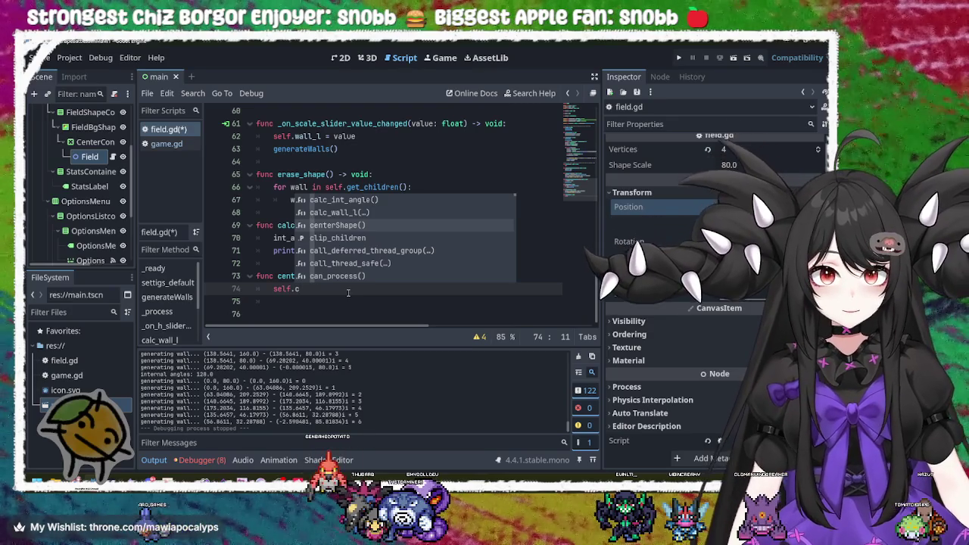
{"action": "key", "text": "Return"}
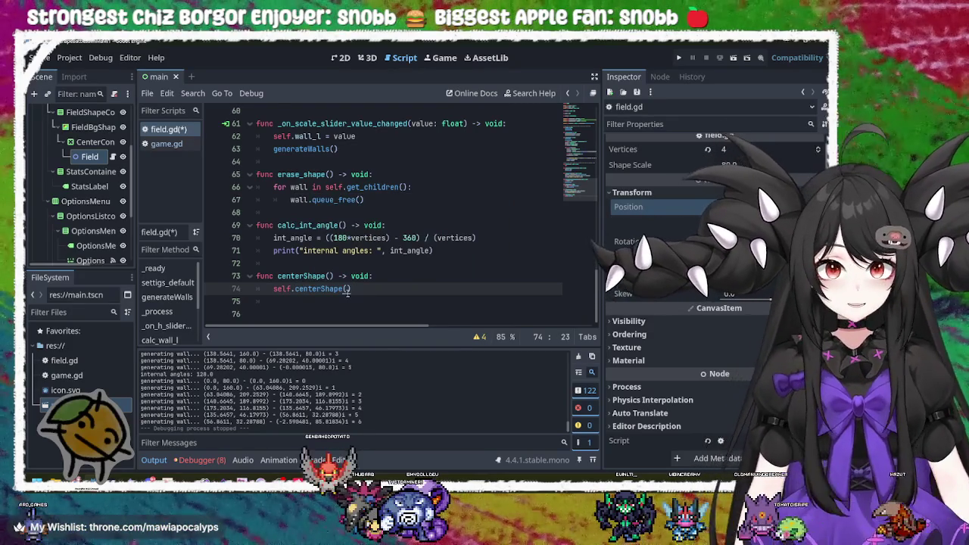
{"action": "left_click", "coordinate": [311, 288]}
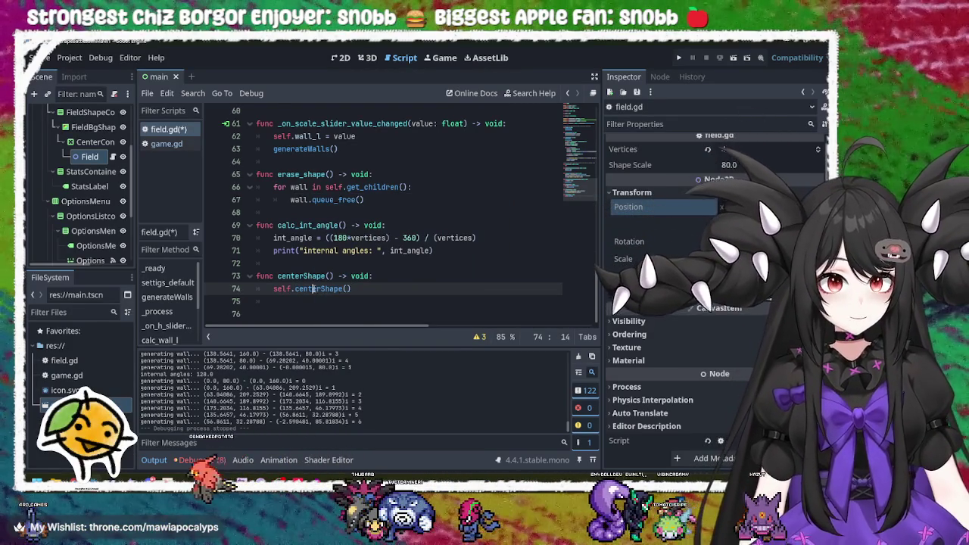
Rewrite line 74 to begin 'self.position =' using the position autocomplete suggestion.
{"action": "double_click", "coordinate": [311, 288]}
{"action": "key", "text": "BackSpace"}
{"action": "key", "text": "BackSpace"}
{"action": "key", "text": "BackSpace"}
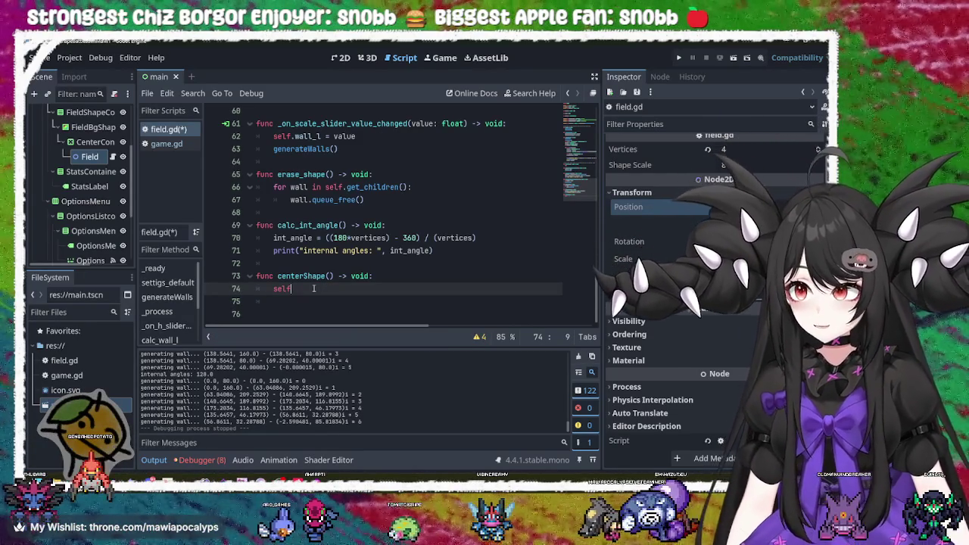
{"action": "type", "text": "."}
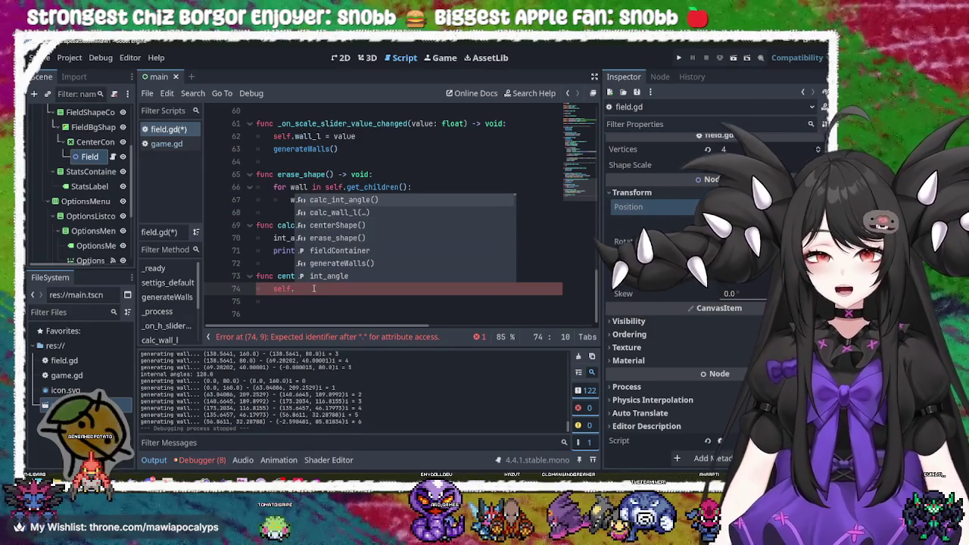
{"action": "key", "text": "Down"}
{"action": "key", "text": "Down"}
{"action": "key", "text": "Down"}
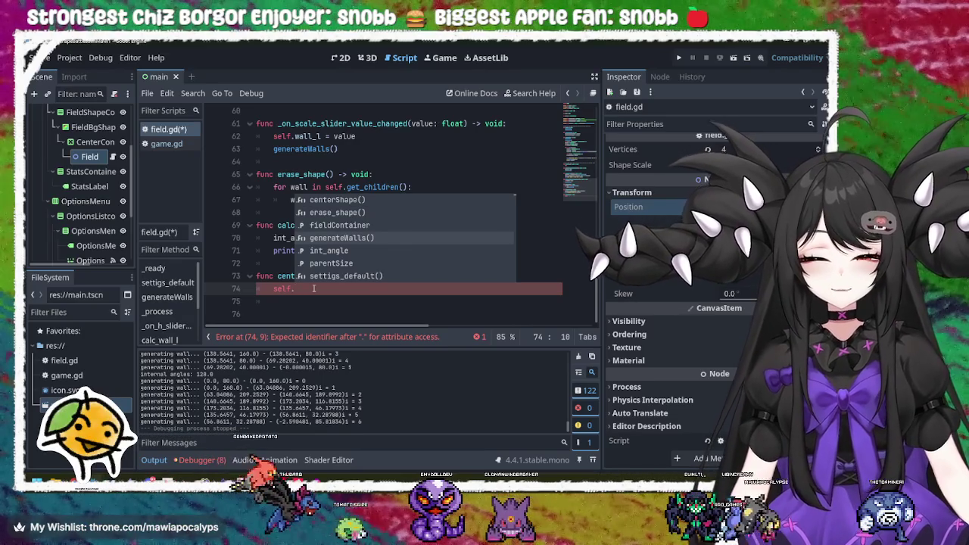
{"action": "key", "text": "Down"}
{"action": "key", "text": "Down"}
{"action": "key", "text": "Down"}
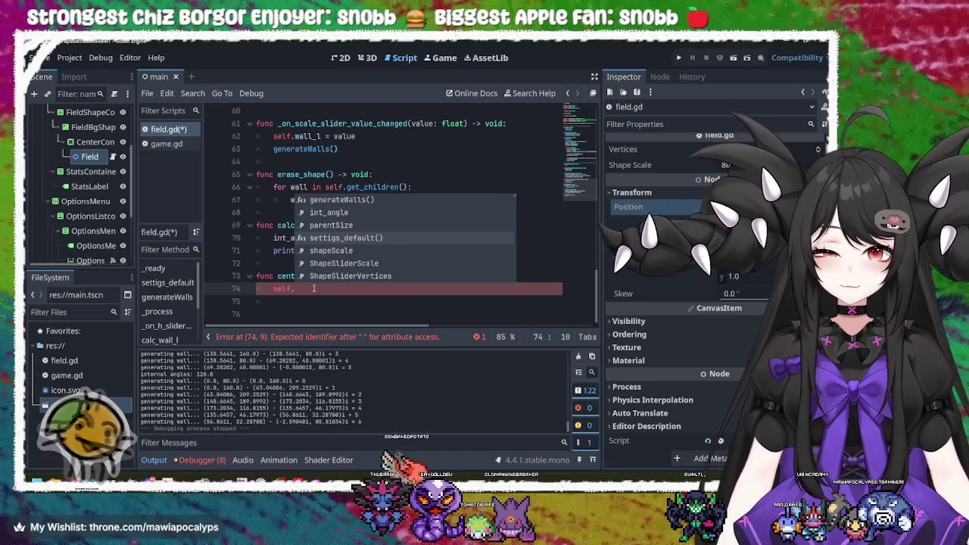
{"action": "key", "text": "Up"}
{"action": "key", "text": "Up"}
{"action": "key", "text": "Up"}
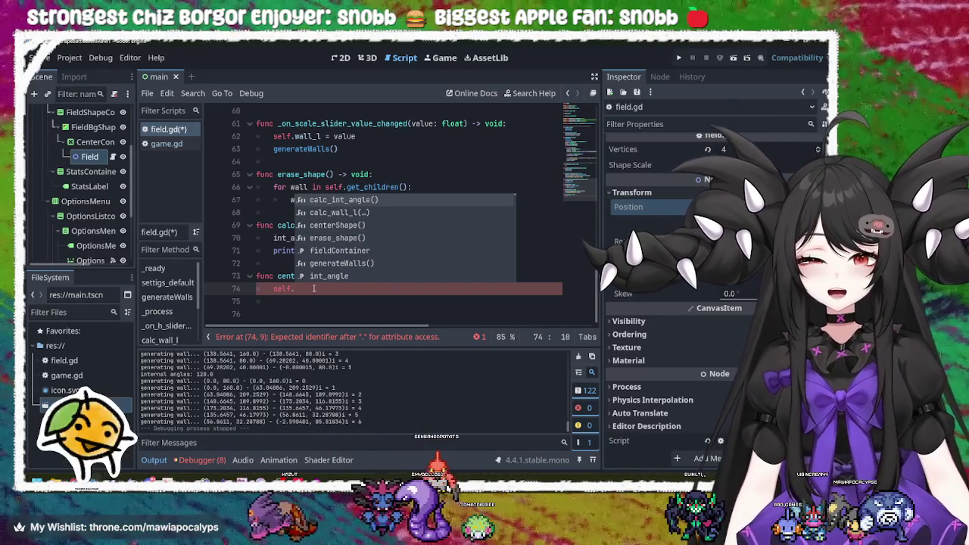
{"action": "type", "text": "posi"}
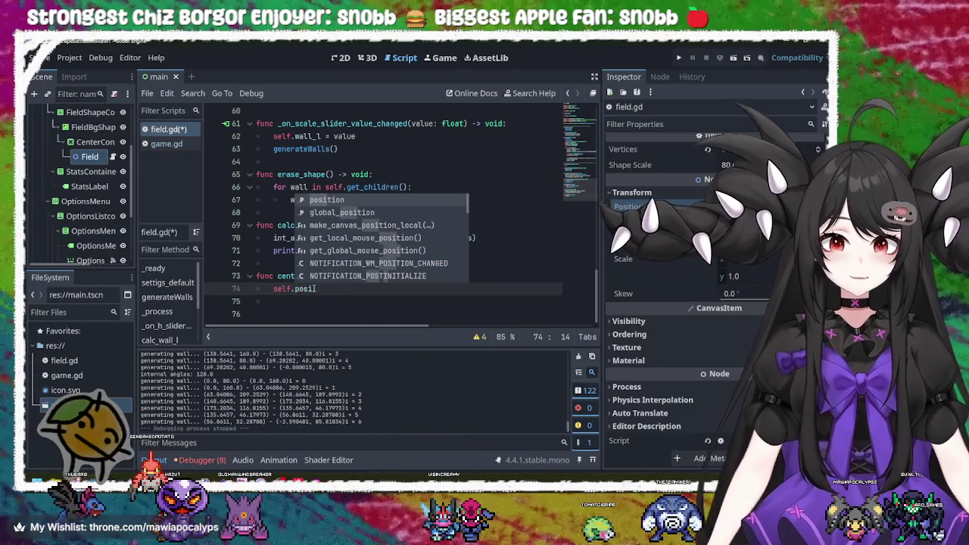
{"action": "key", "text": "Return"}
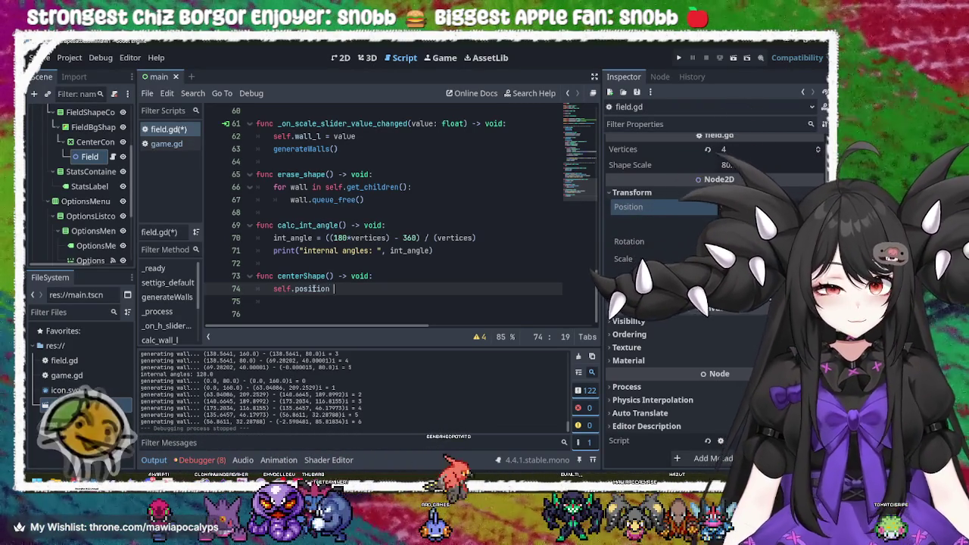
{"action": "type", "text": "="}
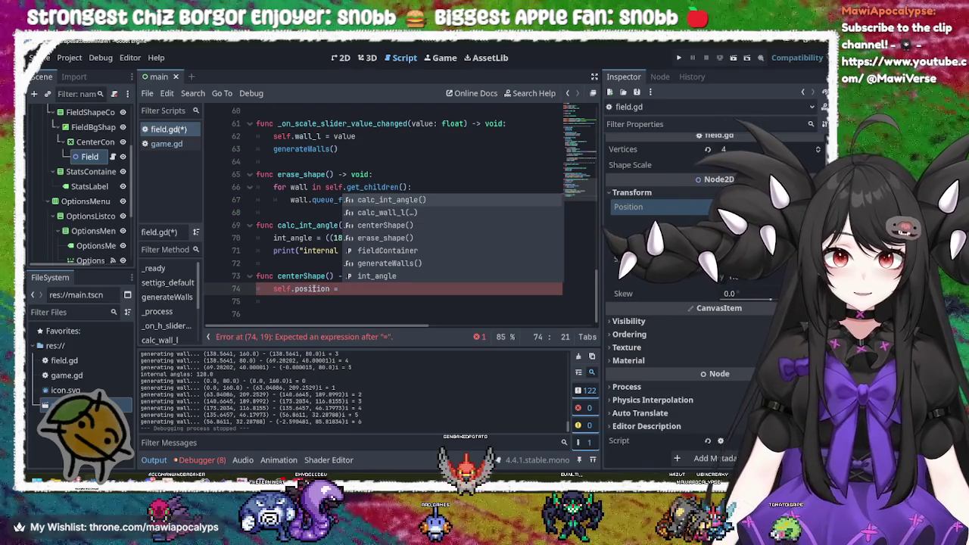
Make line 74 read 'self.position += parentSize.y / 2' and start wrapping it in Vector2(.
{"action": "key", "text": "BackSpace"}
{"action": "key", "text": "BackSpace"}
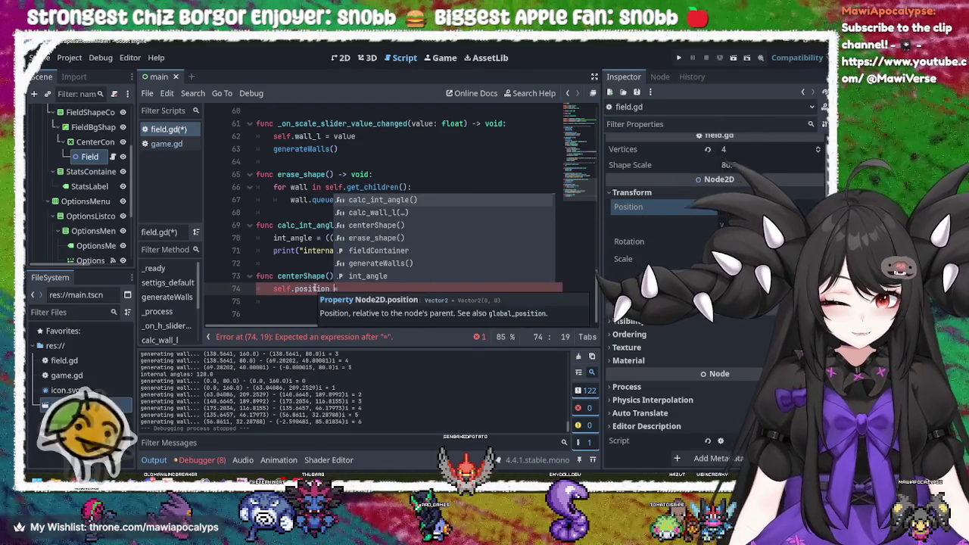
{"action": "type", "text": "+= "}
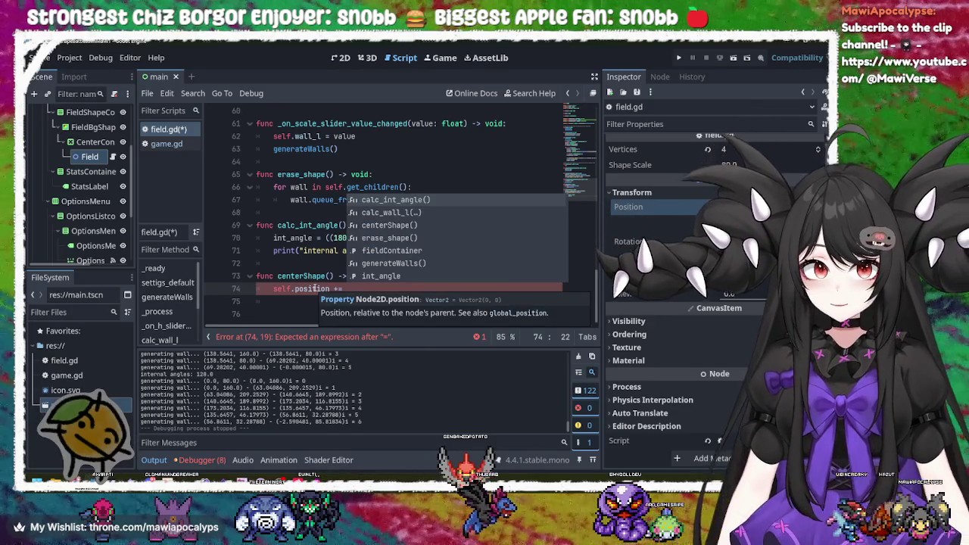
{"action": "type", "text": "parentSize.y"}
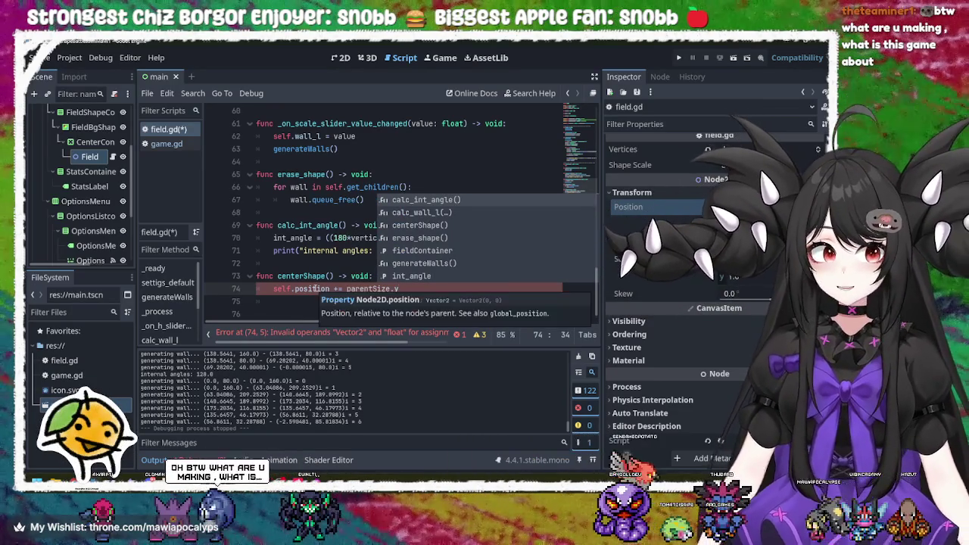
{"action": "type", "text": " / 2"}
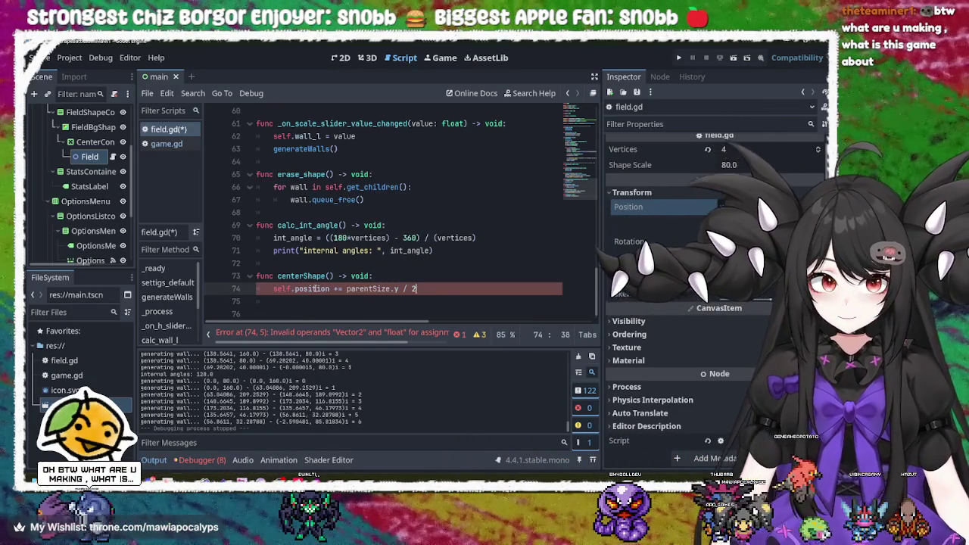
{"action": "left_click", "coordinate": [397, 261]}
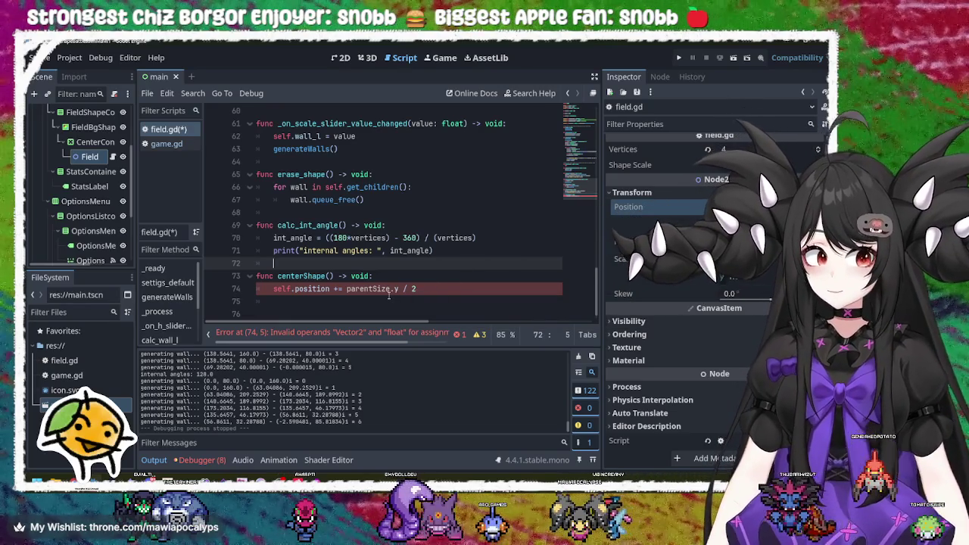
{"action": "left_click", "coordinate": [330, 289]}
{"action": "left_click", "coordinate": [436, 286]}
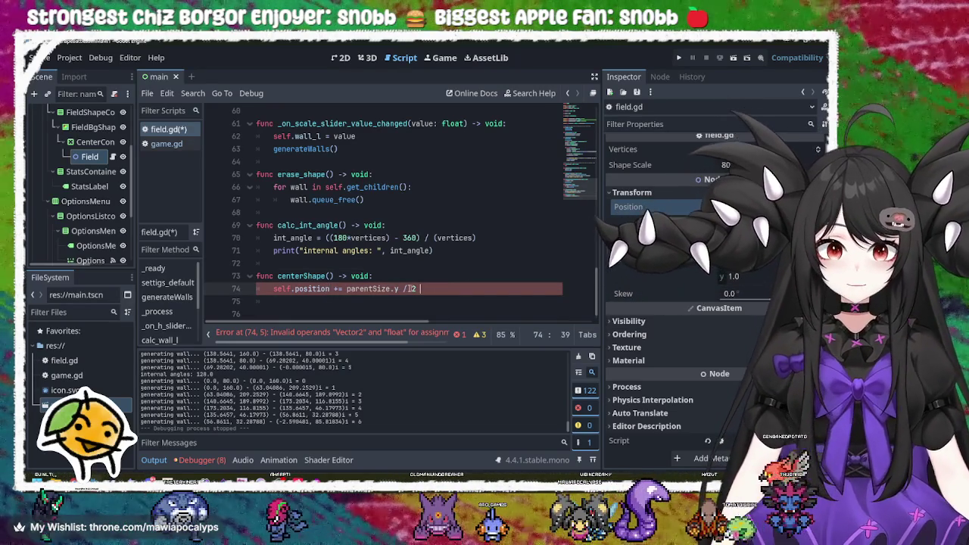
{"action": "left_click", "coordinate": [346, 288]}
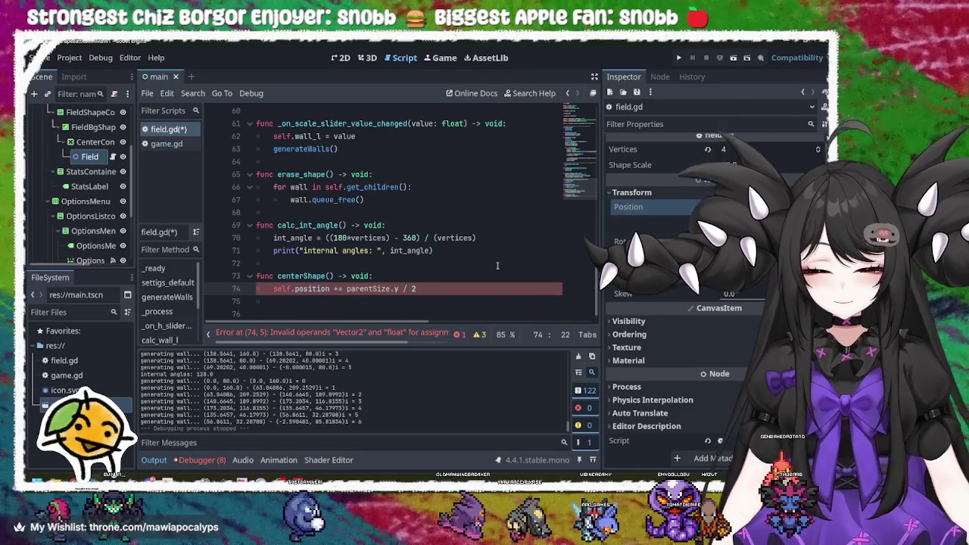
{"action": "type", "text": "Vector2"}
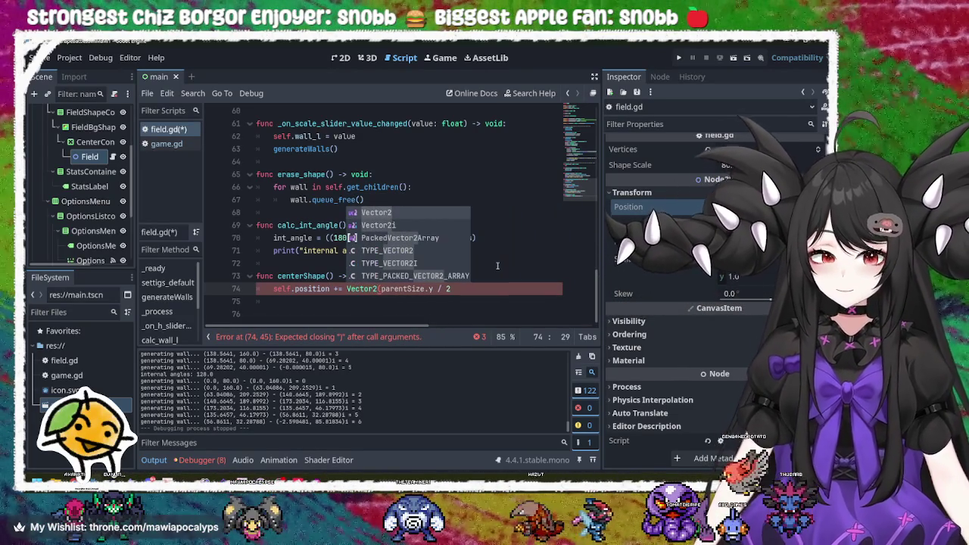
{"action": "type", "text": "("}
Extend line 74 into Vector2(parentSize.x / 2, parentSize.y / 2) and save field.gd.
{"action": "key", "text": "End"}
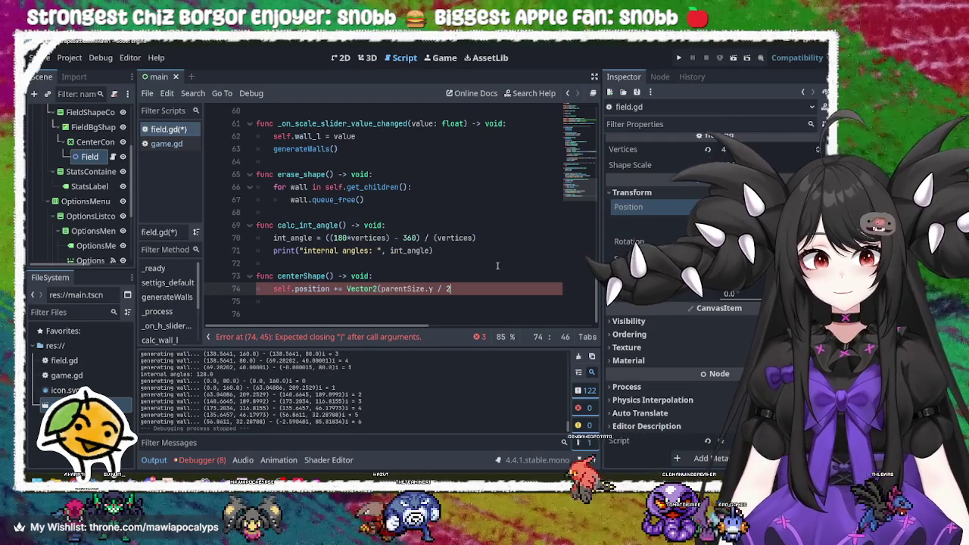
{"action": "type", "text": ","}
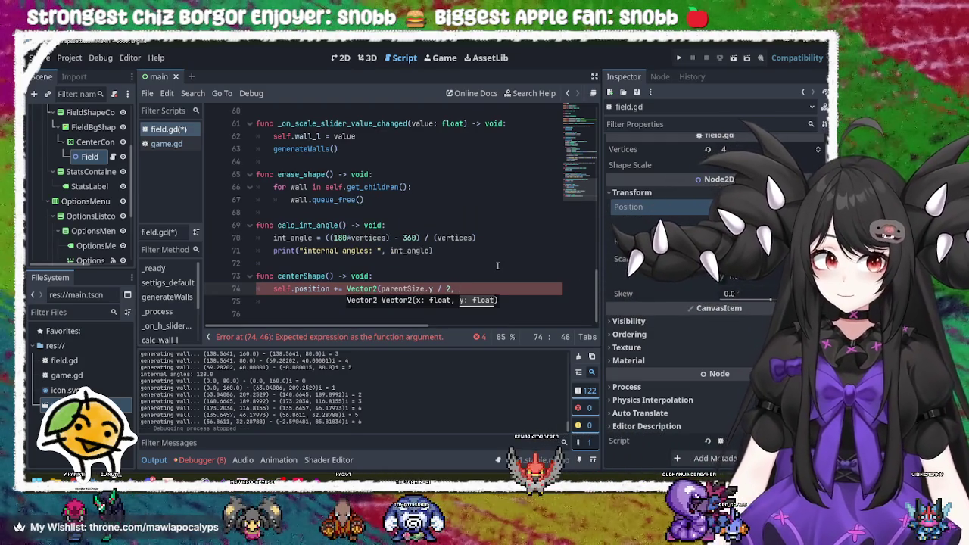
{"action": "key", "text": "Left"}
{"action": "key", "text": "Left"}
{"action": "key", "text": "Left"}
{"action": "key", "text": "BackSpace"}
{"action": "type", "text": "h"}
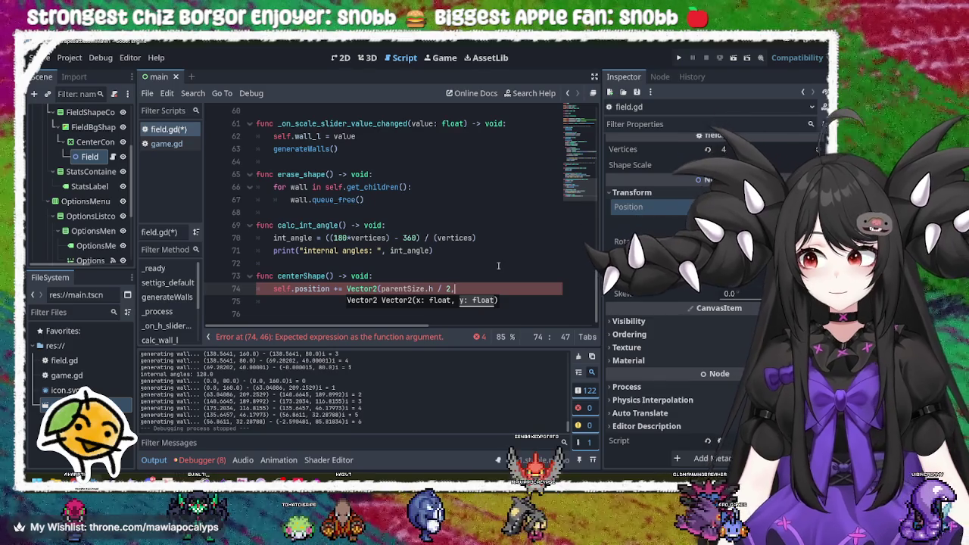
{"action": "key", "text": "BackSpace"}
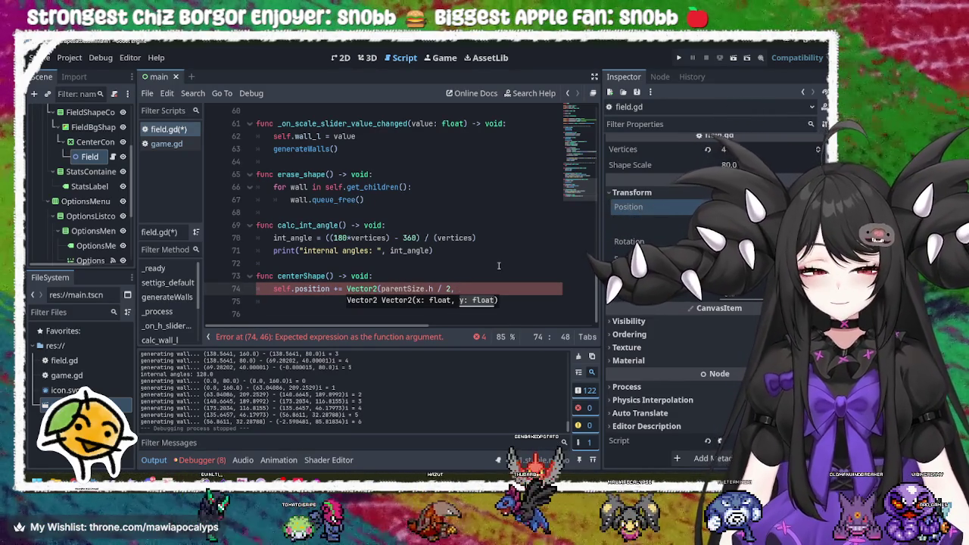
{"action": "type", "text": "parent"}
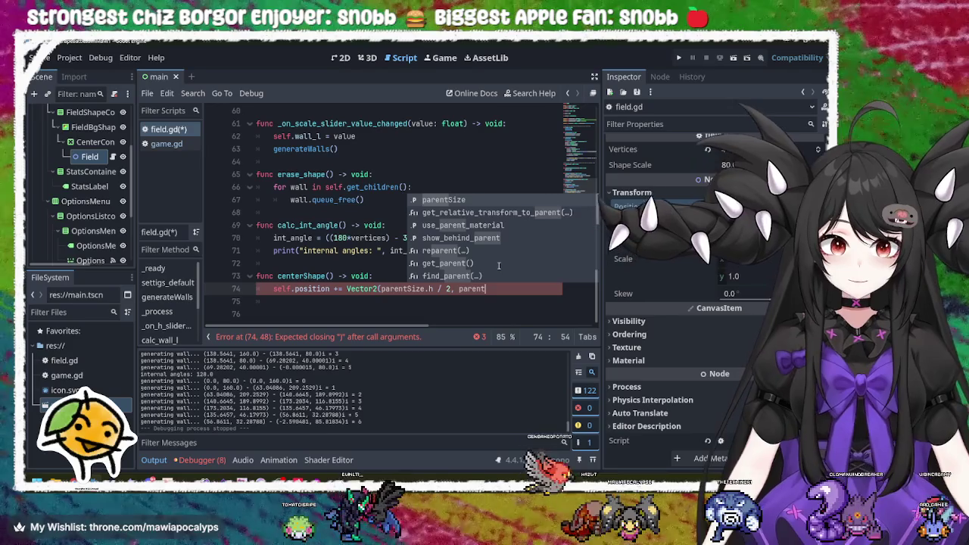
{"action": "type", "text": "Size."}
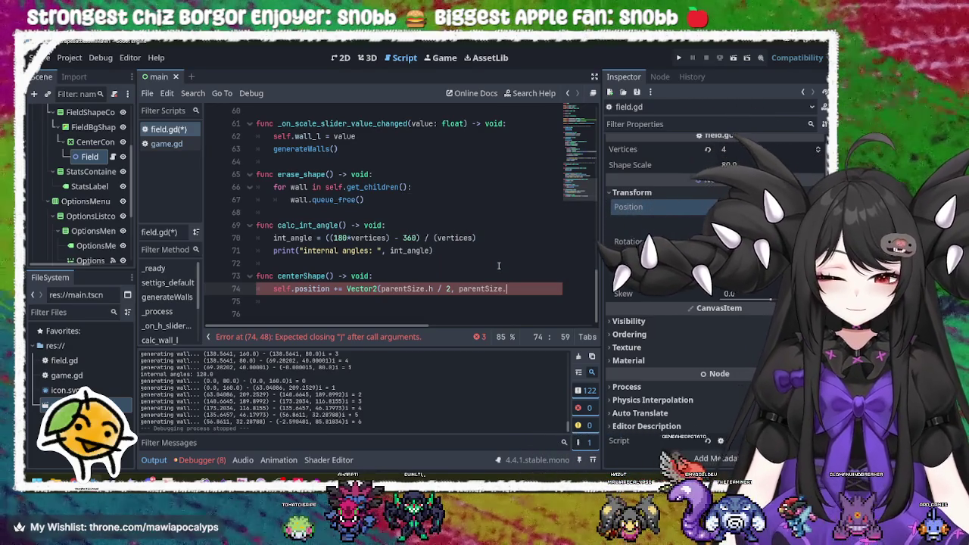
{"action": "type", "text": "y"}
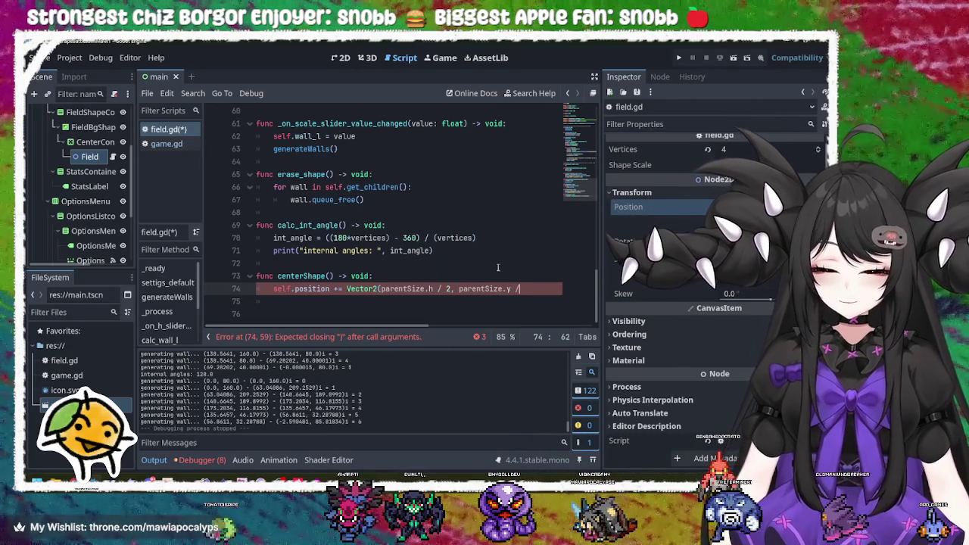
{"action": "type", "text": " / 2"}
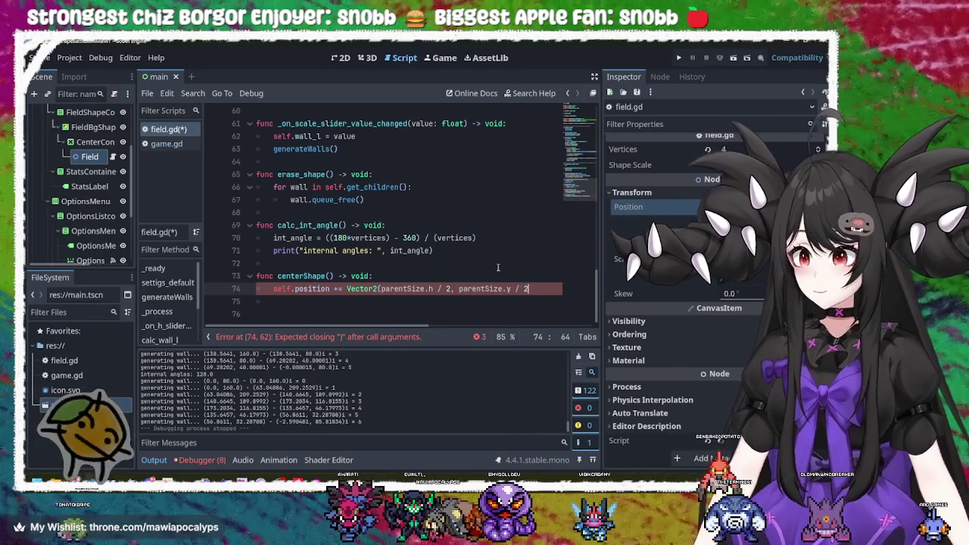
{"action": "type", "text": "="}
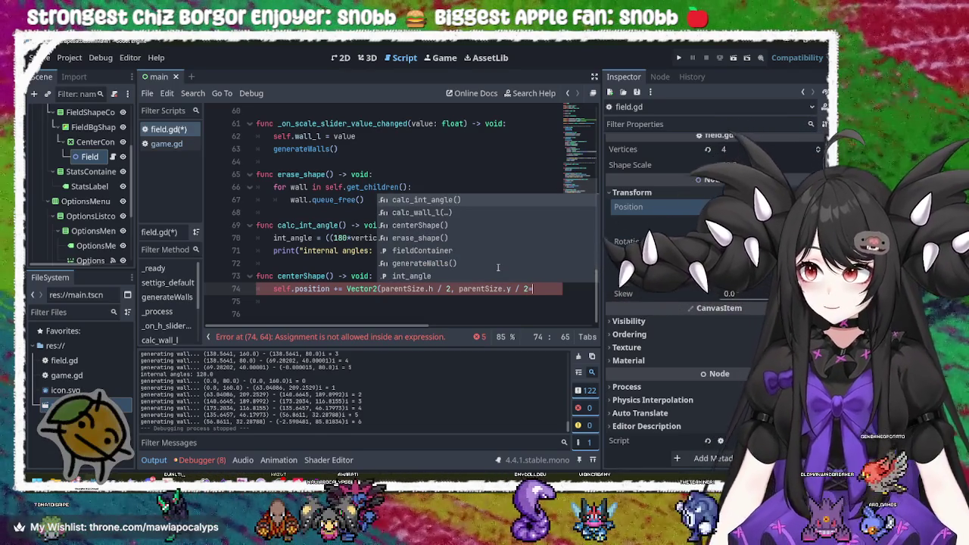
{"action": "key", "text": "BackSpace"}
{"action": "type", "text": ")"}
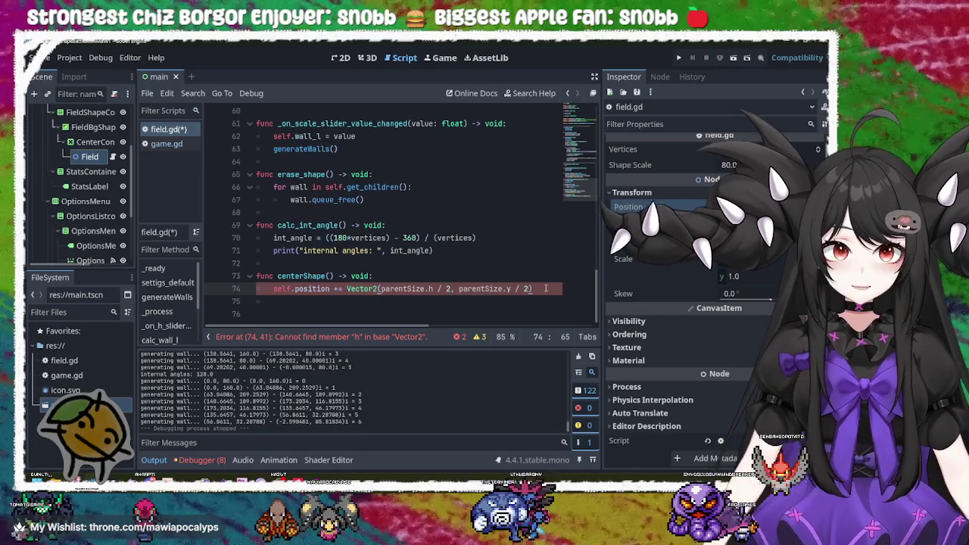
{"action": "key", "text": "ctrl+s"}
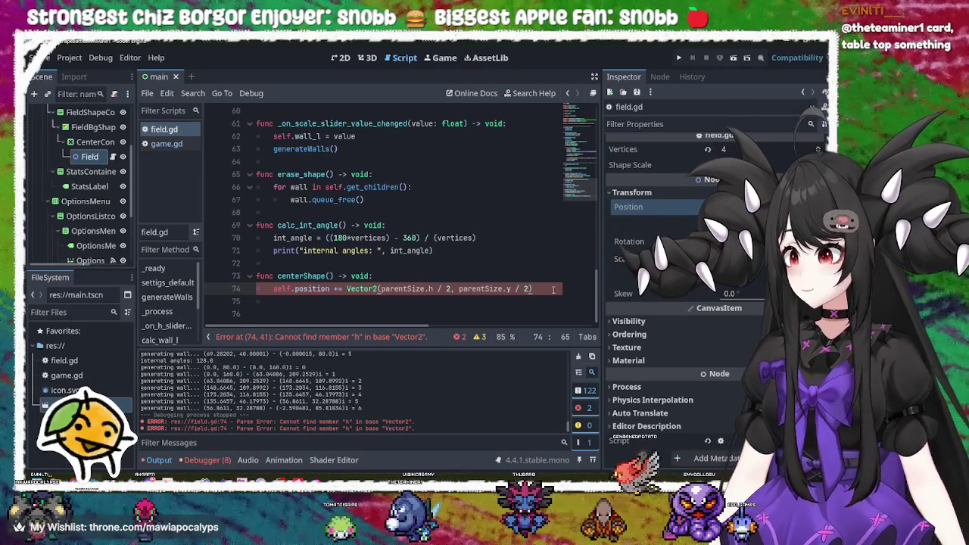
Correct the mistyped .h component on line 74 to .x and run the game.
{"action": "key", "text": "alt+Tab"}
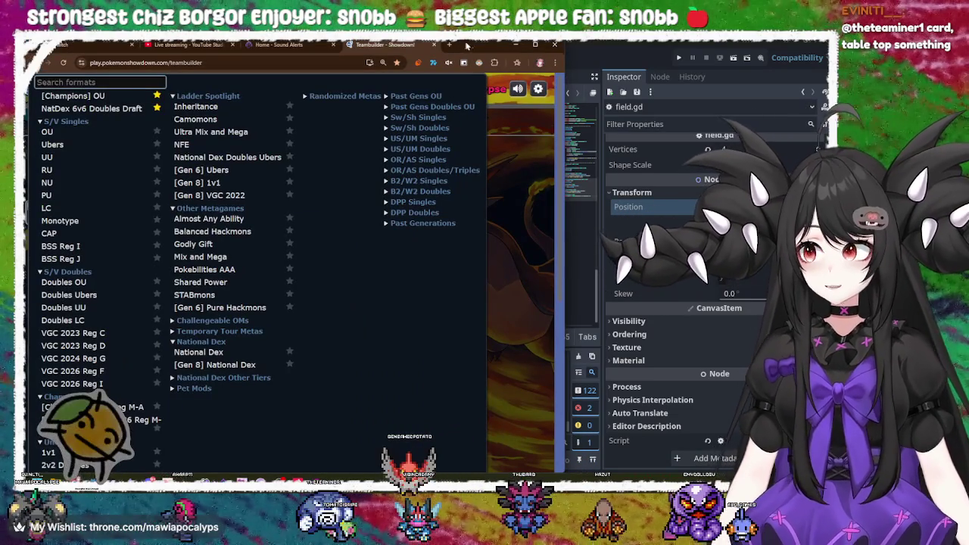
{"action": "left_click", "coordinate": [515, 46]}
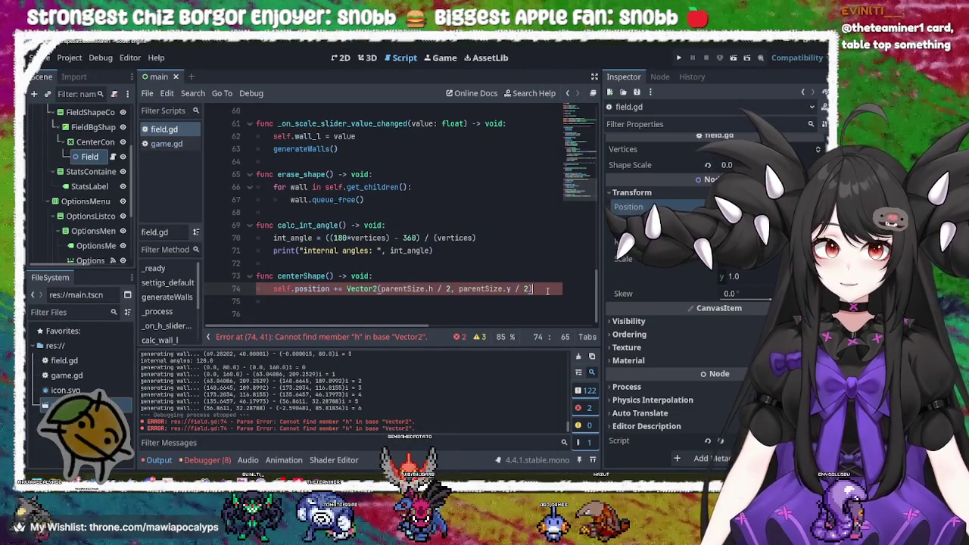
{"action": "triple_click", "coordinate": [546, 291]}
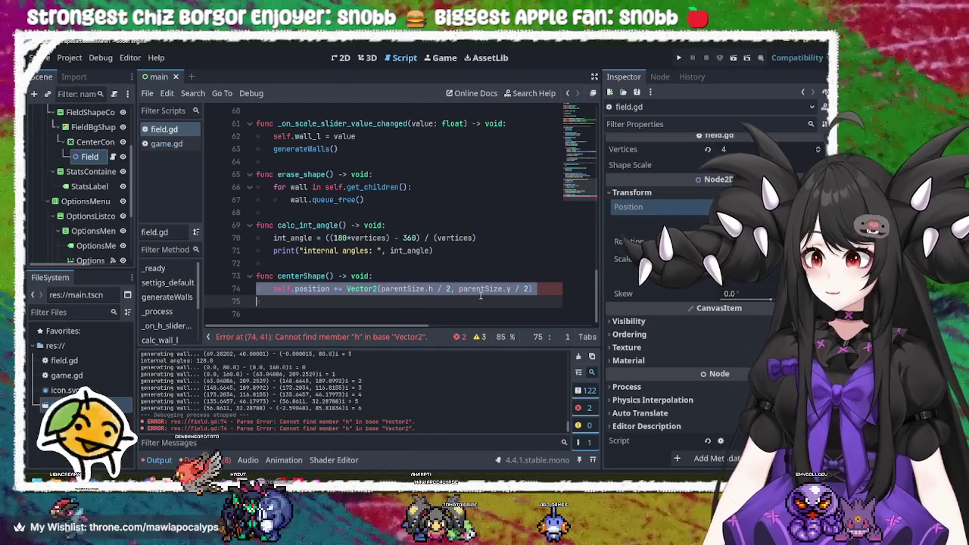
{"action": "left_click", "coordinate": [539, 287]}
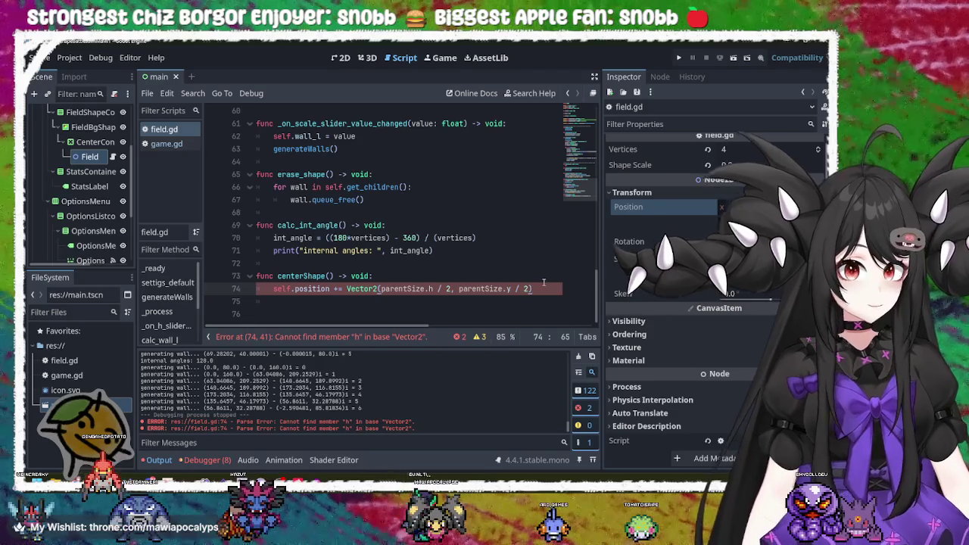
{"action": "double_click", "coordinate": [307, 290]}
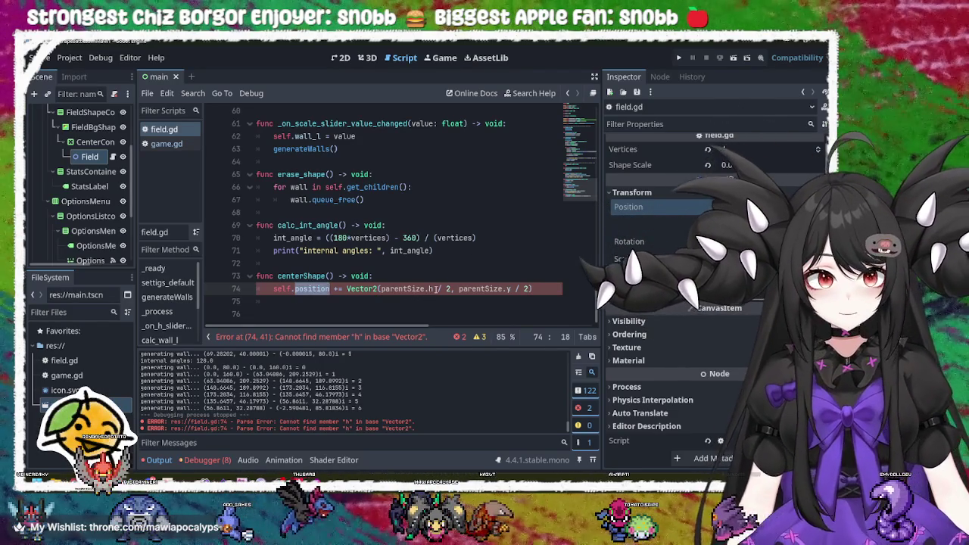
{"action": "left_click", "coordinate": [435, 289]}
{"action": "key", "text": "BackSpace"}
{"action": "type", "text": "x"}
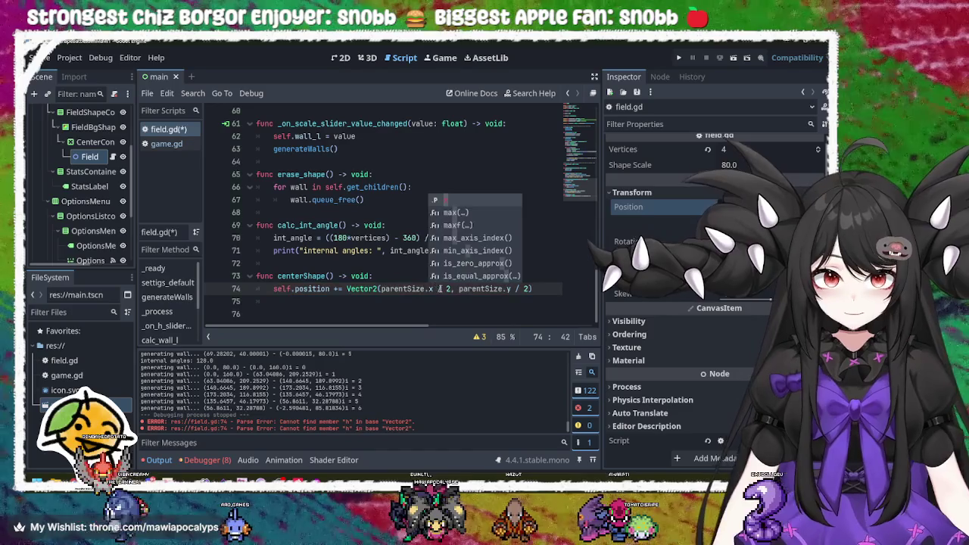
{"action": "left_click", "coordinate": [678, 58]}
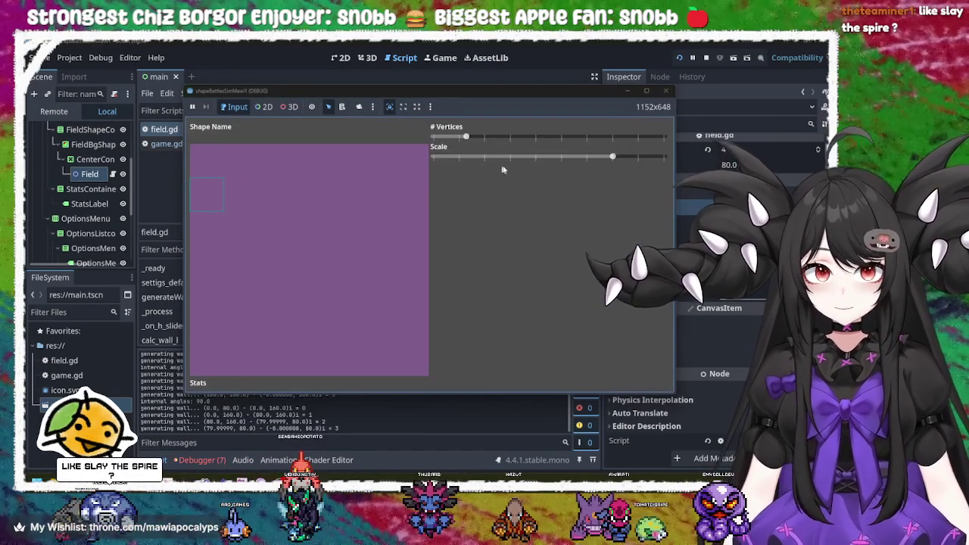
Sweep the # Vertices and Scale sliders from hexagon to triangle, ending on a tiny outline.
{"action": "mouse_move", "coordinate": [611, 156]}
{"action": "left_mouse_down"}
{"action": "mouse_move", "coordinate": [537, 157]}
{"action": "mouse_move", "coordinate": [669, 163]}
{"action": "left_mouse_up"}
{"action": "mouse_move", "coordinate": [465, 137]}
{"action": "left_mouse_down"}
{"action": "mouse_move", "coordinate": [660, 137]}
{"action": "mouse_move", "coordinate": [564, 136]}
{"action": "left_mouse_up"}
{"action": "mouse_move", "coordinate": [640, 164]}
{"action": "left_mouse_down"}
{"action": "mouse_move", "coordinate": [459, 157]}
{"action": "mouse_move", "coordinate": [663, 158]}
{"action": "mouse_move", "coordinate": [432, 158]}
{"action": "mouse_move", "coordinate": [663, 157]}
{"action": "left_mouse_up"}
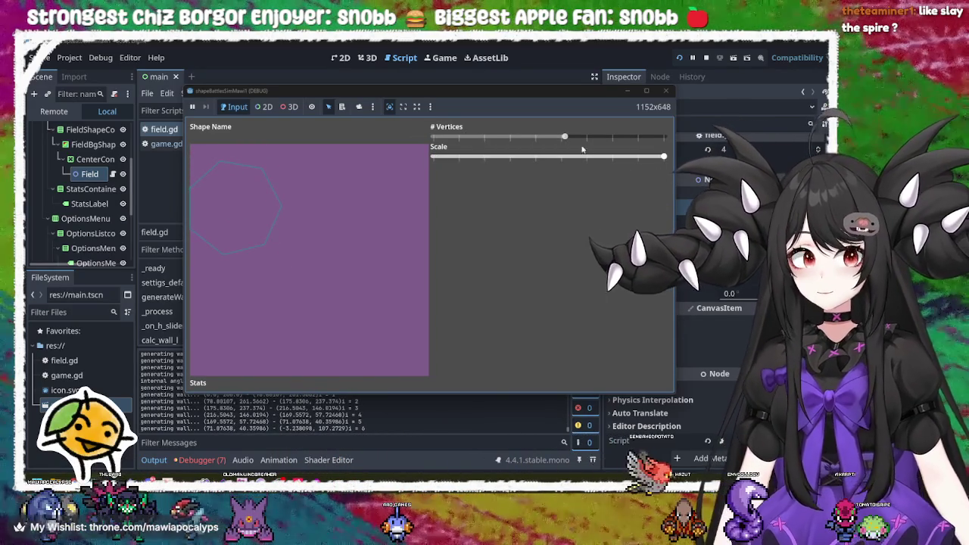
{"action": "mouse_move", "coordinate": [564, 136]}
{"action": "left_mouse_down"}
{"action": "mouse_move", "coordinate": [443, 135]}
{"action": "mouse_move", "coordinate": [706, 159]}
{"action": "left_mouse_up"}
{"action": "mouse_move", "coordinate": [663, 136]}
{"action": "left_mouse_down"}
{"action": "mouse_move", "coordinate": [409, 136]}
{"action": "mouse_move", "coordinate": [687, 139]}
{"action": "mouse_move", "coordinate": [557, 134]}
{"action": "left_mouse_up"}
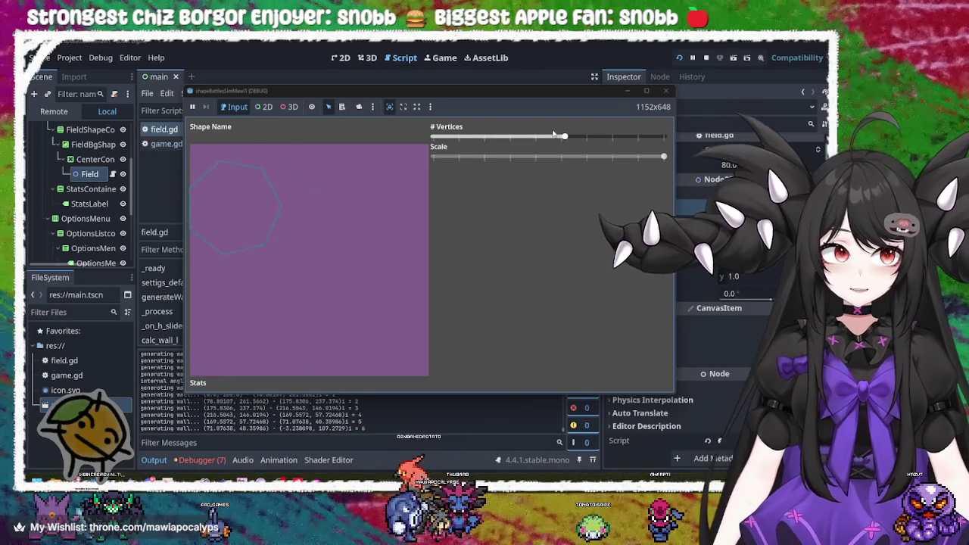
{"action": "left_click_drag", "start_coordinate": [663, 156], "coordinate": [560, 157]}
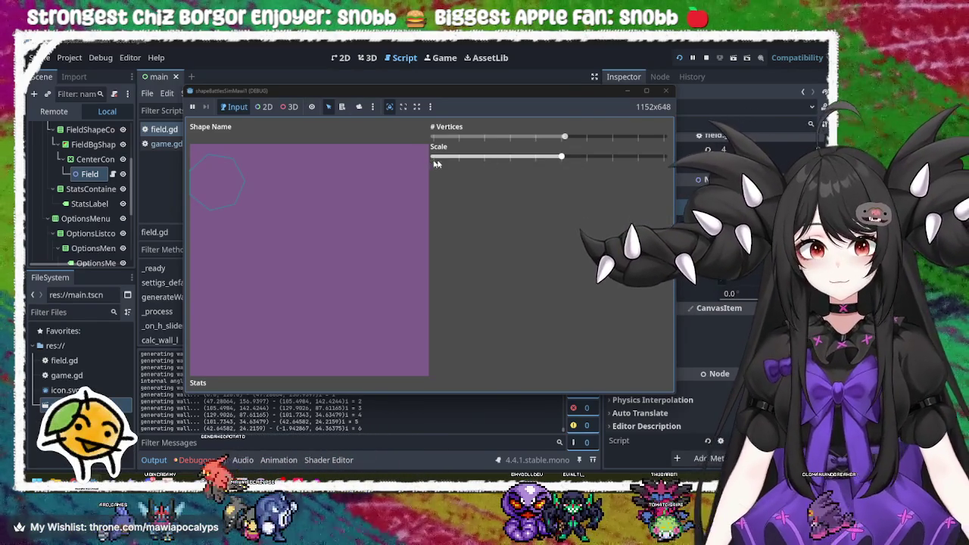
{"action": "mouse_move", "coordinate": [533, 157]}
{"action": "left_mouse_down"}
{"action": "mouse_move", "coordinate": [433, 157]}
{"action": "mouse_move", "coordinate": [586, 157]}
{"action": "mouse_move", "coordinate": [473, 140]}
{"action": "mouse_move", "coordinate": [566, 137]}
{"action": "mouse_move", "coordinate": [436, 138]}
{"action": "mouse_move", "coordinate": [565, 137]}
{"action": "left_mouse_up"}
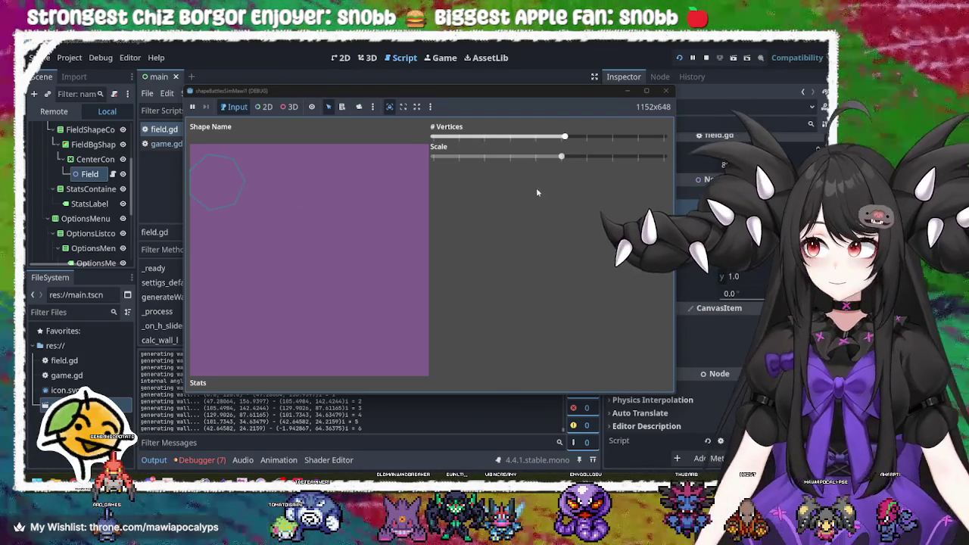
Lower the vertex count and scale slightly, then widen and heighten the game window.
{"action": "mouse_move", "coordinate": [564, 137]}
{"action": "left_mouse_down"}
{"action": "mouse_move", "coordinate": [482, 136]}
{"action": "mouse_move", "coordinate": [664, 146]}
{"action": "mouse_move", "coordinate": [435, 140]}
{"action": "mouse_move", "coordinate": [565, 143]}
{"action": "mouse_move", "coordinate": [512, 139]}
{"action": "mouse_move", "coordinate": [588, 156]}
{"action": "mouse_move", "coordinate": [508, 156]}
{"action": "mouse_move", "coordinate": [587, 156]}
{"action": "left_mouse_up"}
{"action": "left_click", "coordinate": [561, 156]}
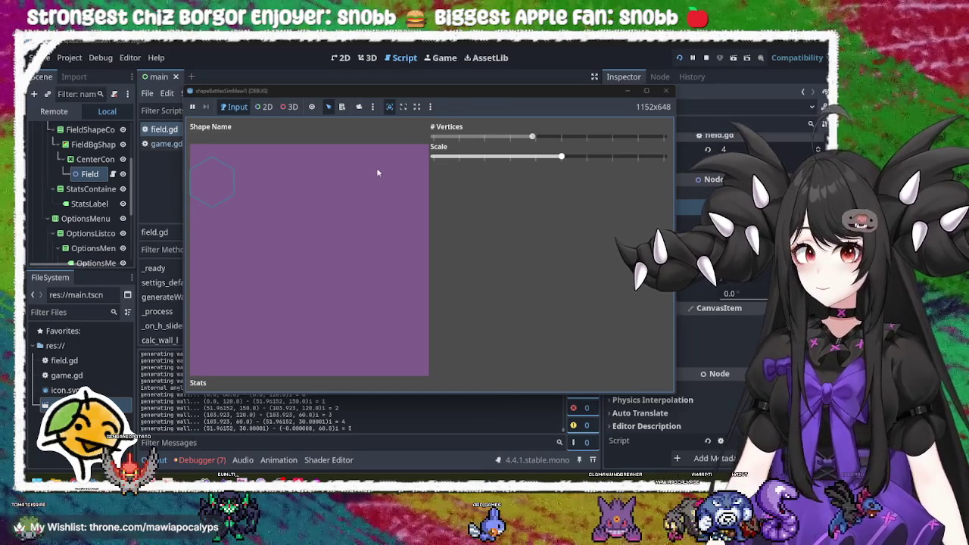
{"action": "left_click", "coordinate": [606, 97]}
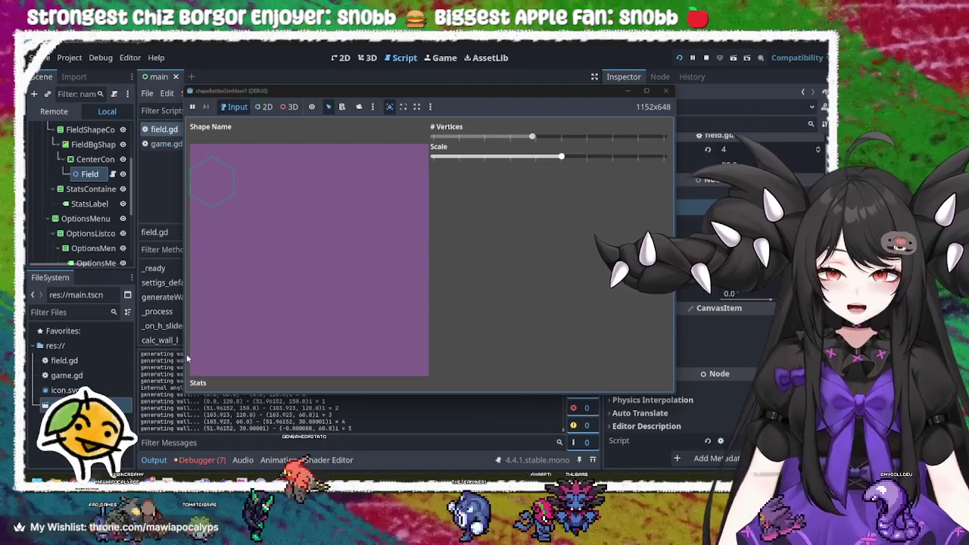
{"action": "left_click_drag", "start_coordinate": [184, 353], "coordinate": [118, 353]}
{"action": "left_click", "coordinate": [290, 397]}
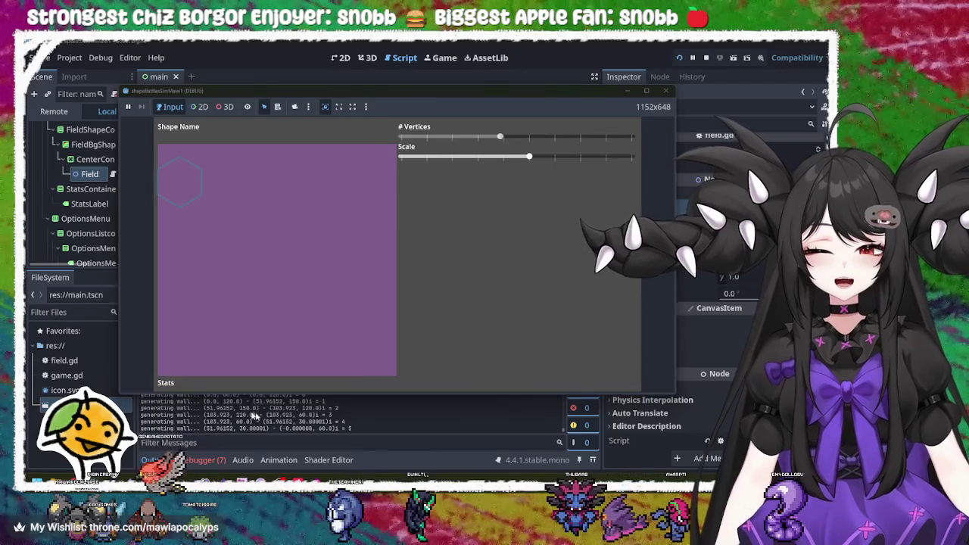
{"action": "mouse_move", "coordinate": [290, 395]}
{"action": "left_mouse_down"}
{"action": "mouse_move", "coordinate": [333, 278]}
{"action": "mouse_move", "coordinate": [353, 447]}
{"action": "left_mouse_up"}
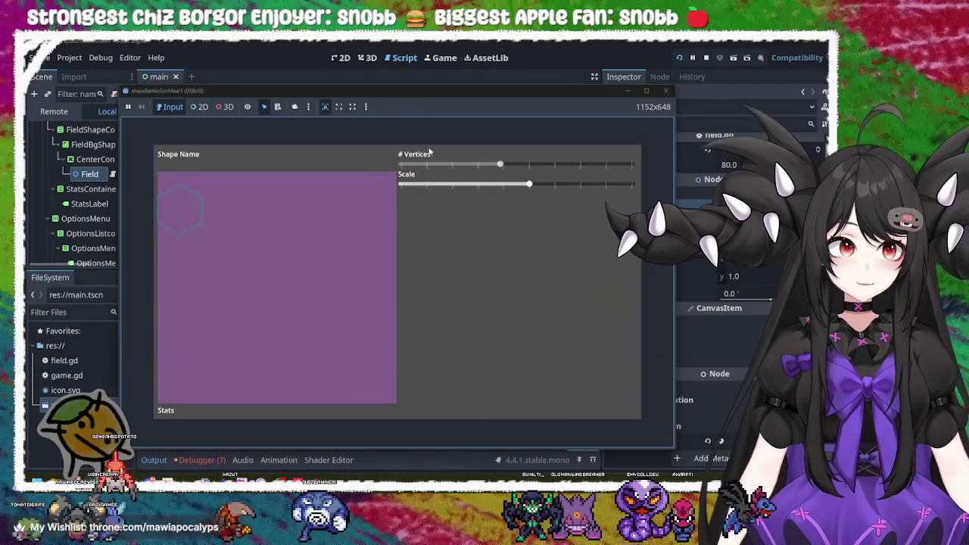
Move the game window up, cycle vertices from minimum to maximum, and close the game.
{"action": "left_click_drag", "start_coordinate": [421, 92], "coordinate": [414, 63]}
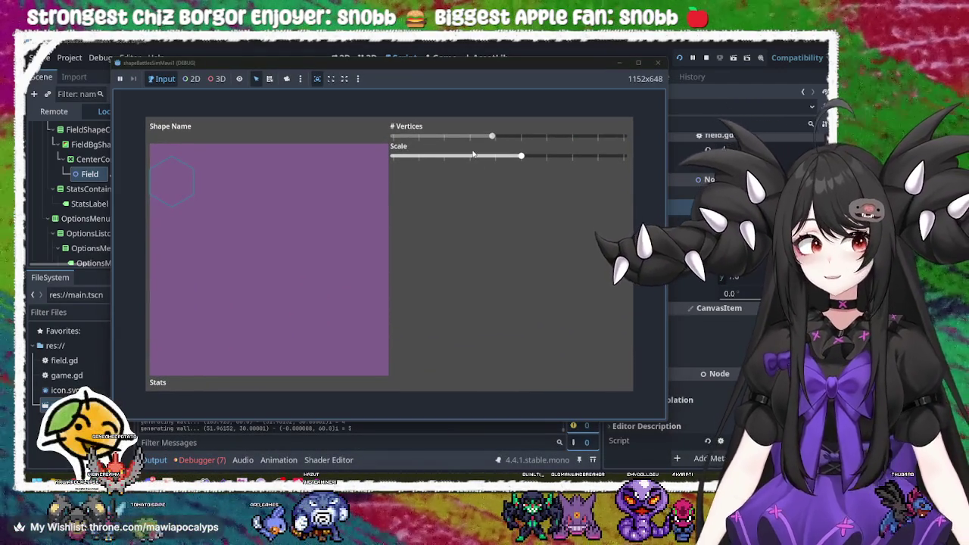
{"action": "mouse_move", "coordinate": [493, 138]}
{"action": "left_mouse_down"}
{"action": "mouse_move", "coordinate": [391, 137]}
{"action": "mouse_move", "coordinate": [625, 137]}
{"action": "mouse_move", "coordinate": [524, 138]}
{"action": "left_mouse_up"}
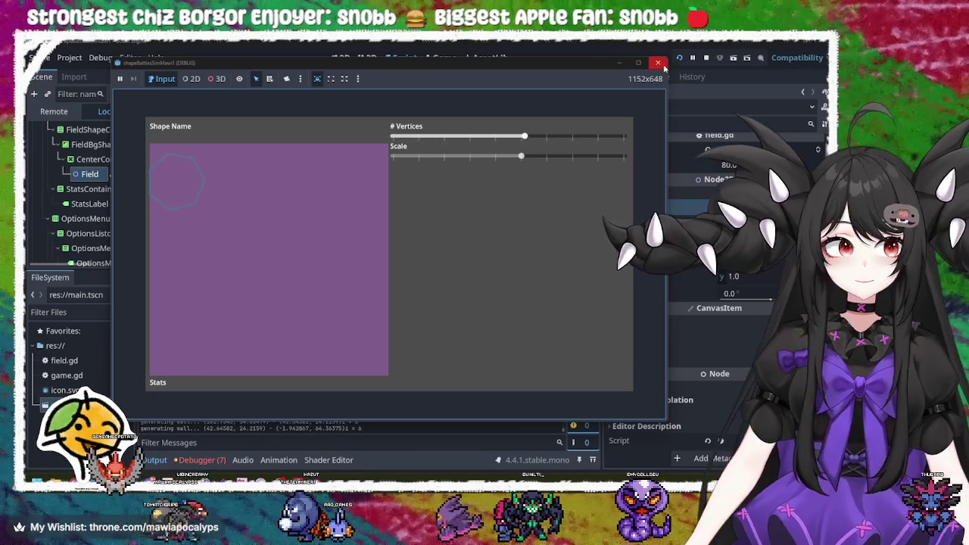
{"action": "left_click", "coordinate": [658, 63]}
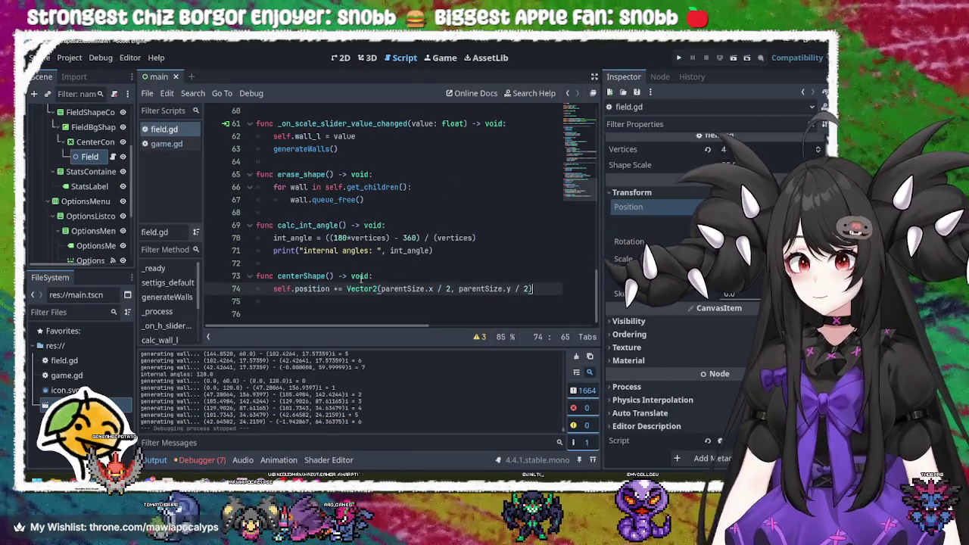
Add a centerShape() call after settigs_default() in _ready and save the script.
{"action": "left_click", "coordinate": [376, 275]}
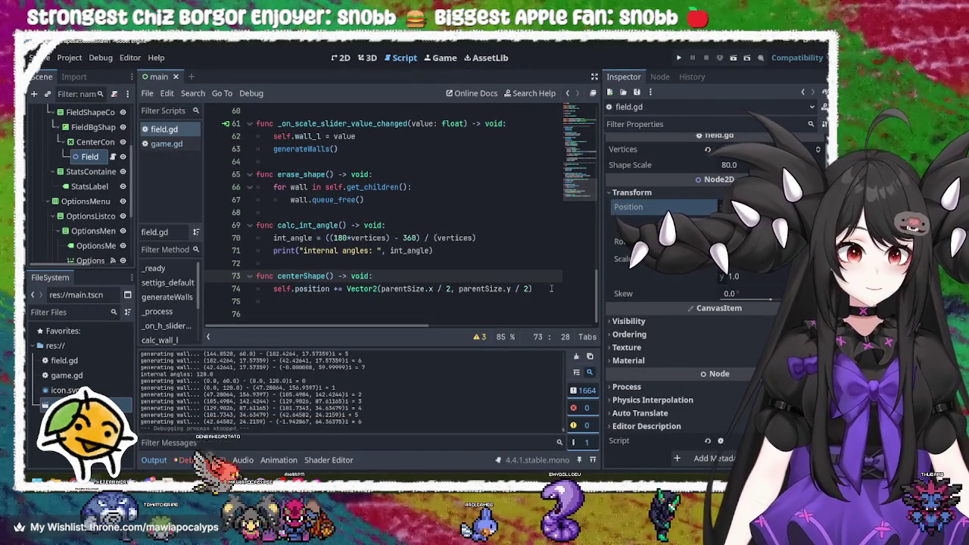
{"action": "double_click", "coordinate": [312, 288]}
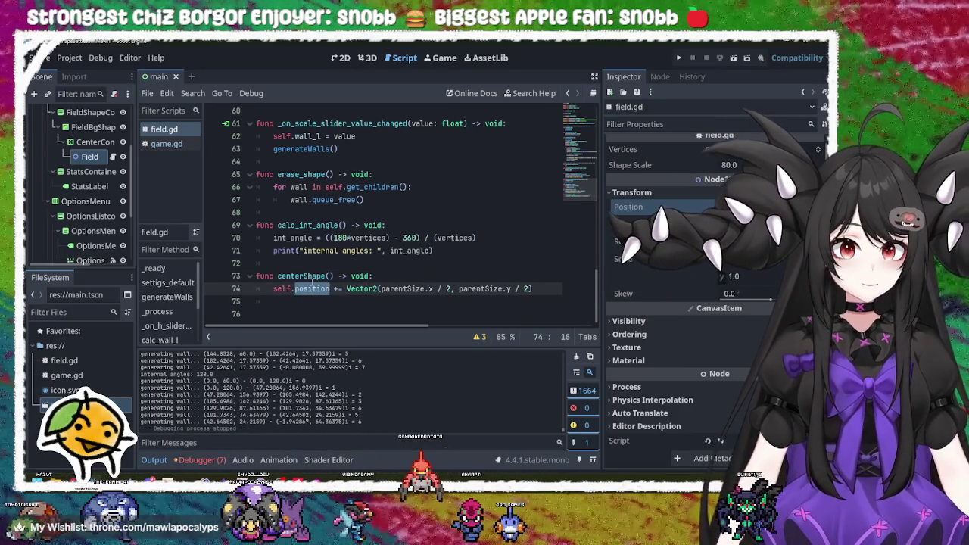
{"action": "double_click", "coordinate": [312, 277]}
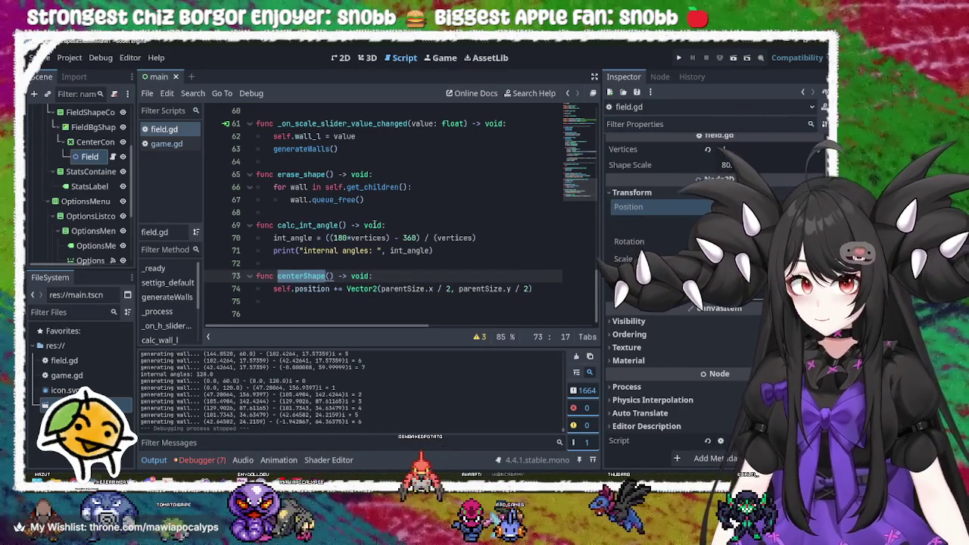
{"action": "scroll", "coordinate": [374, 225], "scroll_direction": "up", "scroll_amount": 15}
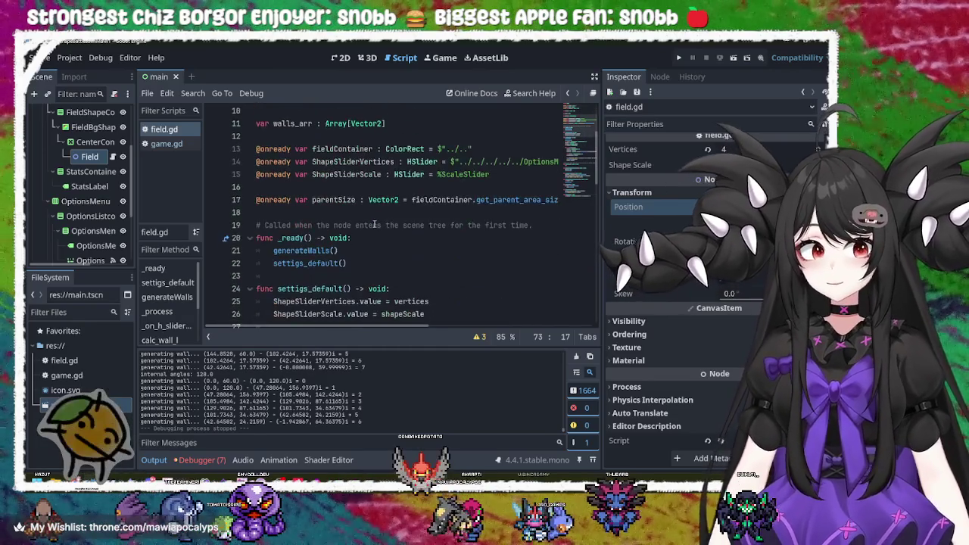
{"action": "scroll", "coordinate": [374, 225], "scroll_direction": "down", "scroll_amount": 1}
{"action": "left_click", "coordinate": [364, 221]}
{"action": "key", "text": "Return"}
{"action": "type", "text": "centerShape()"}
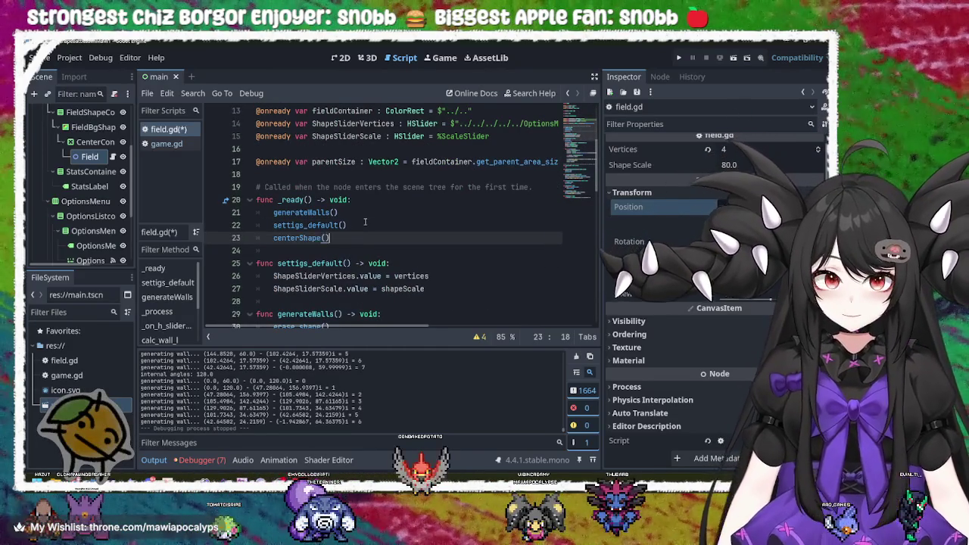
{"action": "key", "text": "ctrl+s"}
Run the game, lower the scale and set a hexagon, then close it.
{"action": "key", "text": "alt+Tab"}
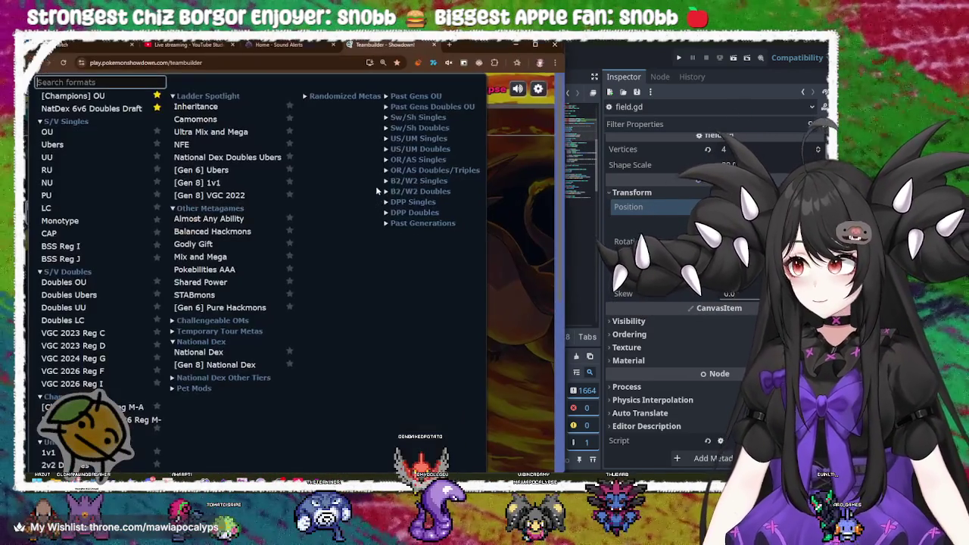
{"action": "key", "text": "alt+Tab"}
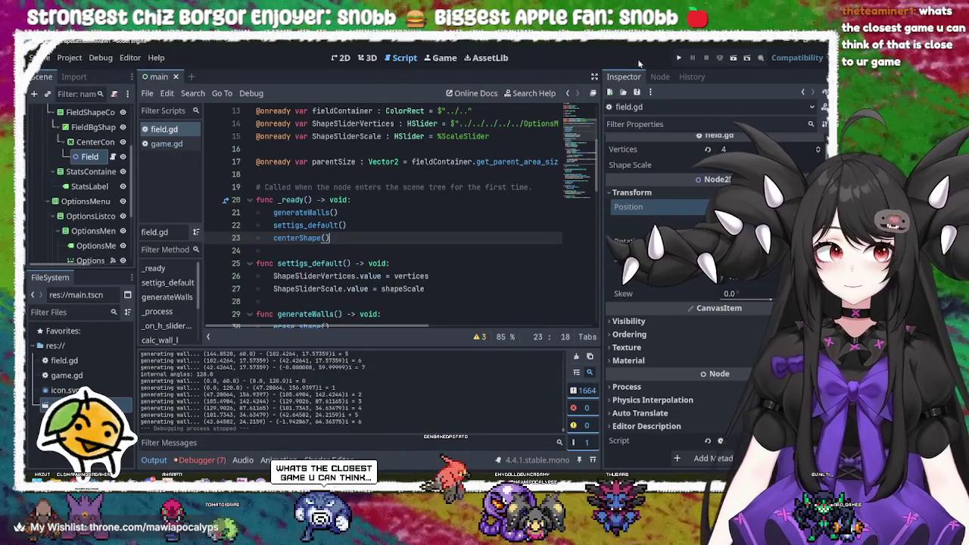
{"action": "left_click", "coordinate": [677, 59]}
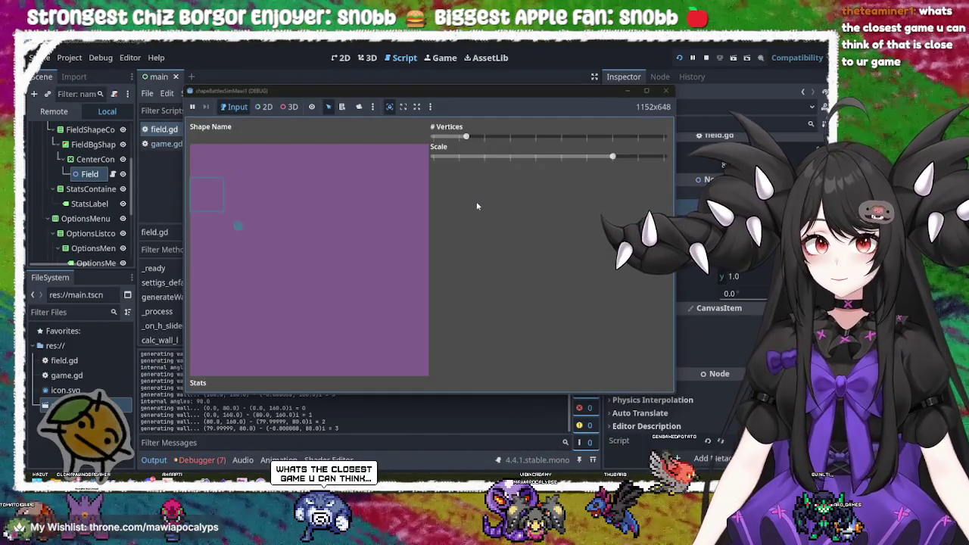
{"action": "mouse_move", "coordinate": [489, 157]}
{"action": "left_mouse_down"}
{"action": "mouse_move", "coordinate": [651, 157]}
{"action": "mouse_move", "coordinate": [535, 157]}
{"action": "left_mouse_up"}
{"action": "mouse_move", "coordinate": [466, 136]}
{"action": "left_mouse_down"}
{"action": "mouse_move", "coordinate": [615, 136]}
{"action": "mouse_move", "coordinate": [532, 137]}
{"action": "left_mouse_up"}
{"action": "left_click", "coordinate": [665, 91]}
Delete the centerShape() call from _ready again.
{"action": "left_click_drag", "start_coordinate": [329, 238], "coordinate": [271, 237]}
{"action": "key", "text": "BackSpace"}
{"action": "key", "text": "BackSpace"}
{"action": "key", "text": "BackSpace"}
{"action": "scroll", "coordinate": [327, 254], "scroll_direction": "down", "scroll_amount": 5}
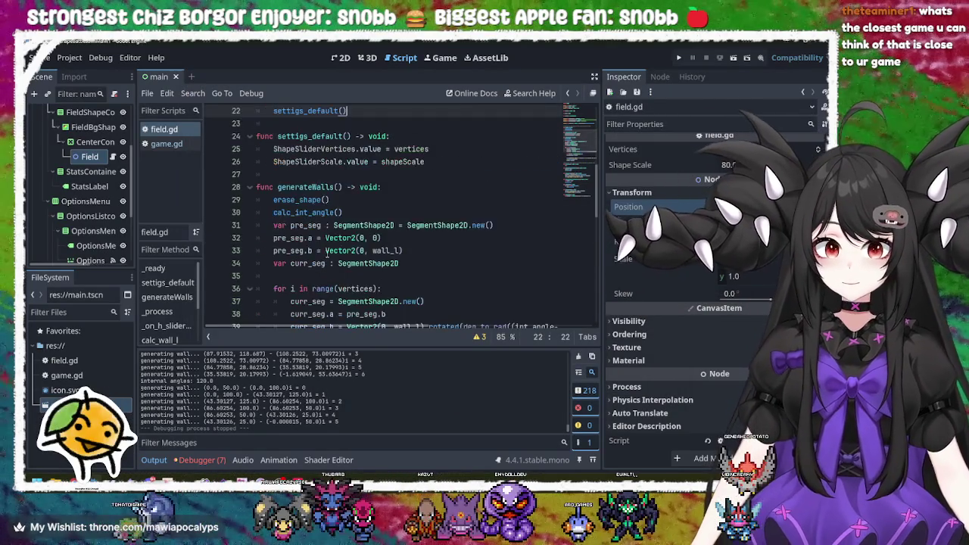
Add a centerShape() call after pre_seg = curr_seg in generateWalls' loop and save.
{"action": "scroll", "coordinate": [327, 254], "scroll_direction": "down", "scroll_amount": 1}
{"action": "scroll", "coordinate": [327, 254], "scroll_direction": "up", "scroll_amount": 6}
{"action": "scroll", "coordinate": [327, 254], "scroll_direction": "down", "scroll_amount": 5}
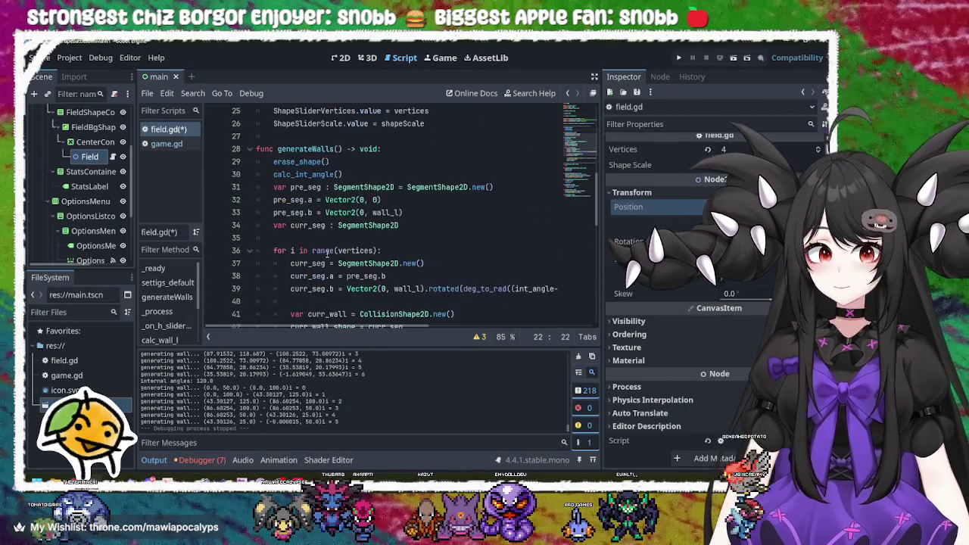
{"action": "scroll", "coordinate": [327, 254], "scroll_direction": "down", "scroll_amount": 6}
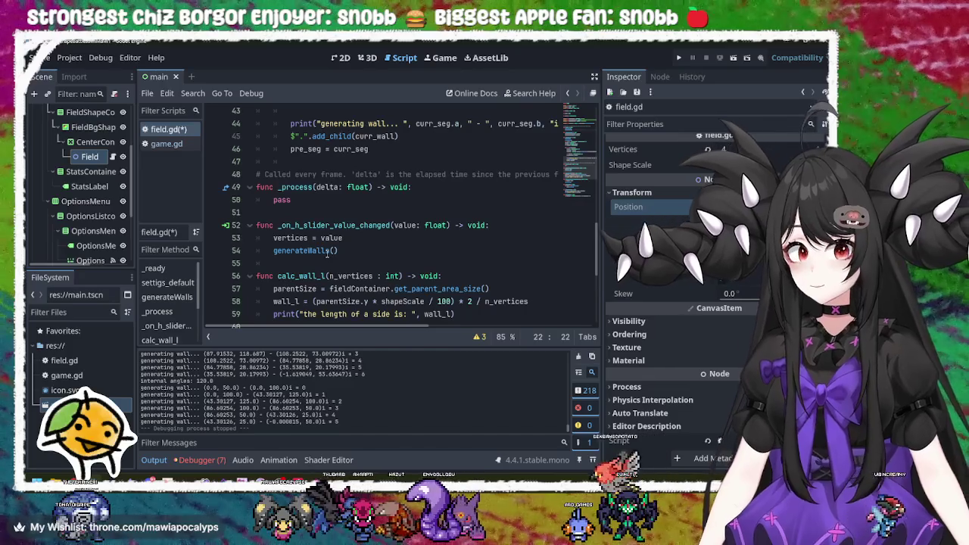
{"action": "left_click", "coordinate": [363, 250]}
{"action": "scroll", "coordinate": [363, 250], "scroll_direction": "up", "scroll_amount": 3}
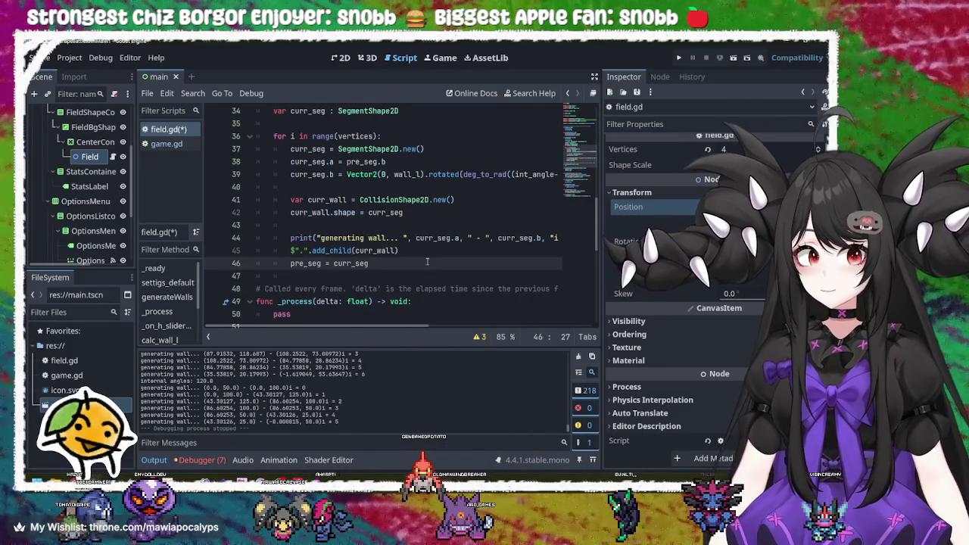
{"action": "key", "text": "Return"}
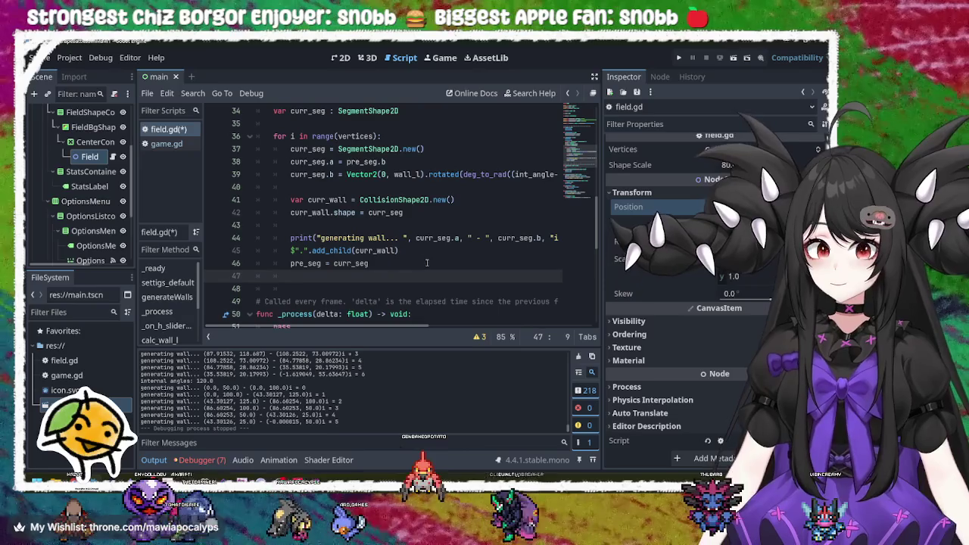
{"action": "type", "text": "centerShape.p"}
{"action": "key", "text": "ctrl+s"}
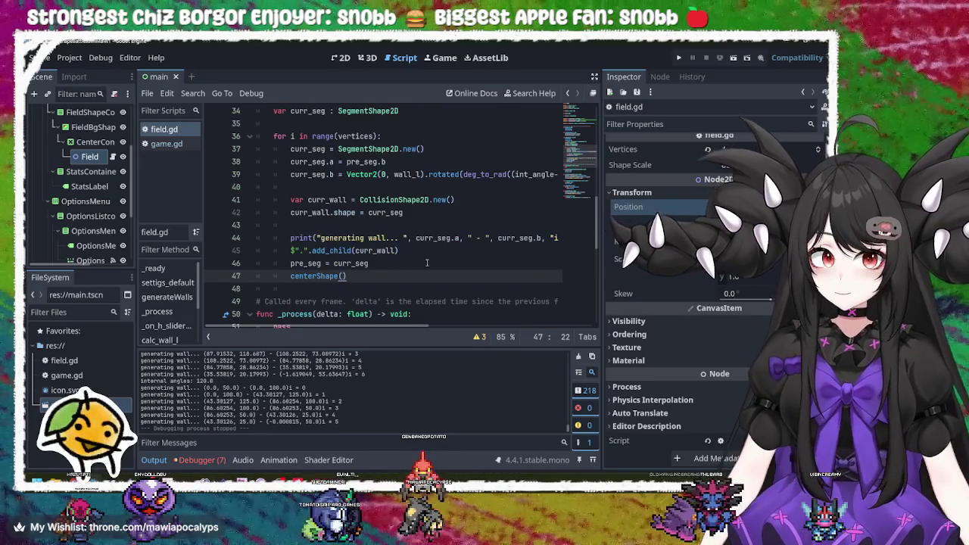
Run the game with F5, adjust scale, set a hexagon, then close it.
{"action": "key", "text": "F5"}
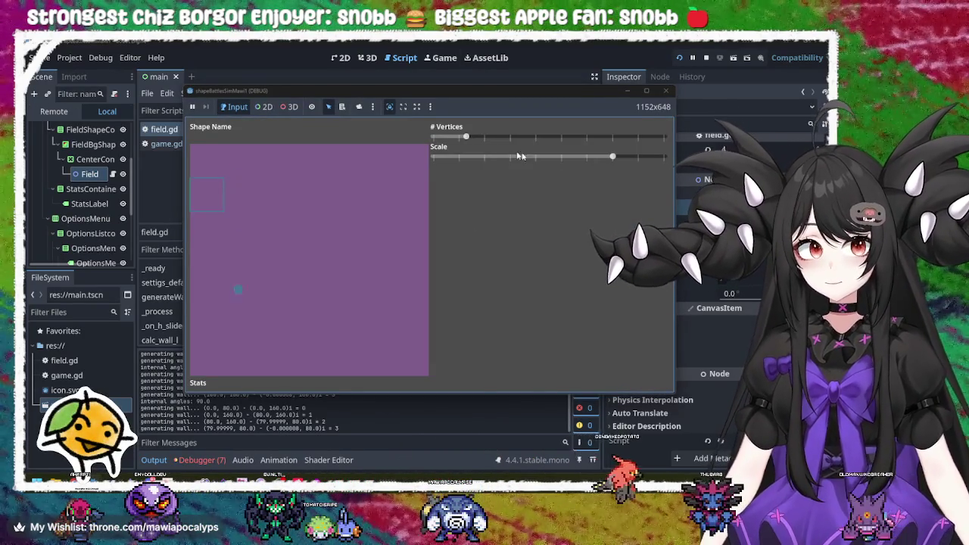
{"action": "mouse_move", "coordinate": [613, 157]}
{"action": "left_mouse_down"}
{"action": "mouse_move", "coordinate": [504, 157]}
{"action": "mouse_move", "coordinate": [638, 160]}
{"action": "left_mouse_up"}
{"action": "mouse_move", "coordinate": [468, 137]}
{"action": "left_mouse_down"}
{"action": "mouse_move", "coordinate": [601, 137]}
{"action": "mouse_move", "coordinate": [532, 137]}
{"action": "left_mouse_up"}
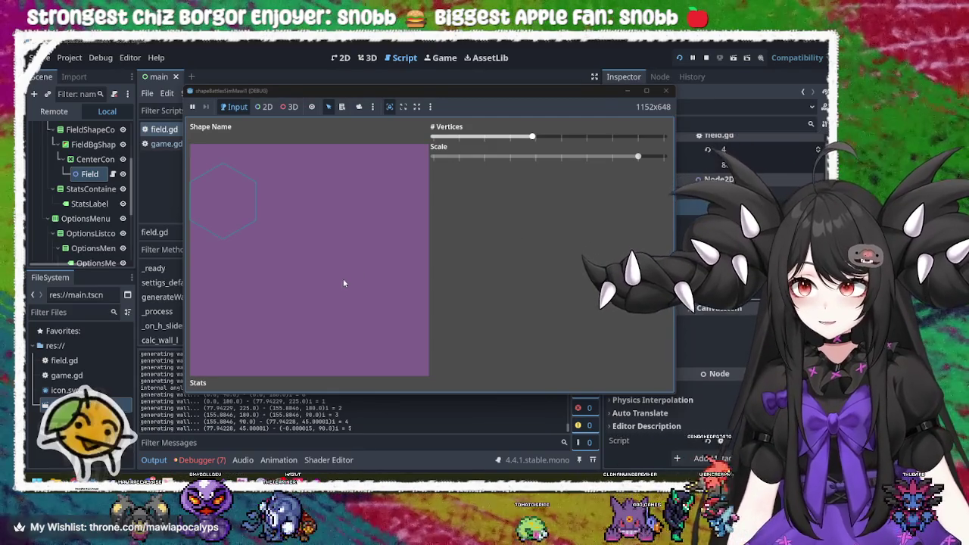
{"action": "left_click", "coordinate": [665, 91]}
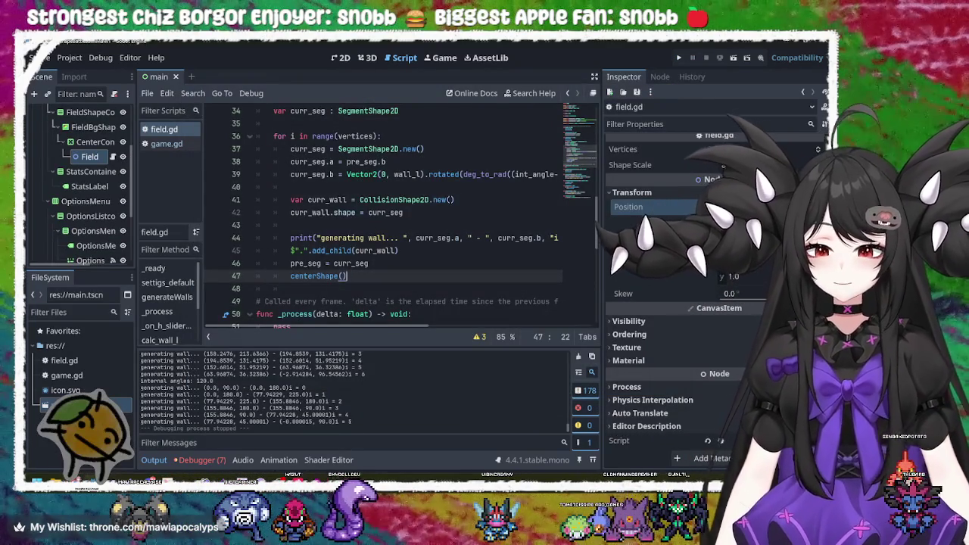
{"action": "key", "text": "alt+Tab"}
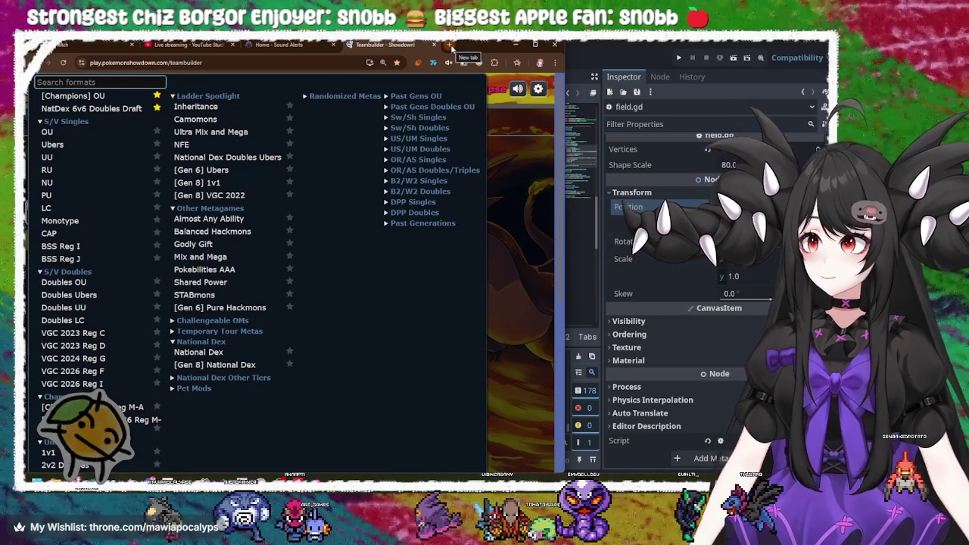
{"action": "left_click", "coordinate": [500, 169]}
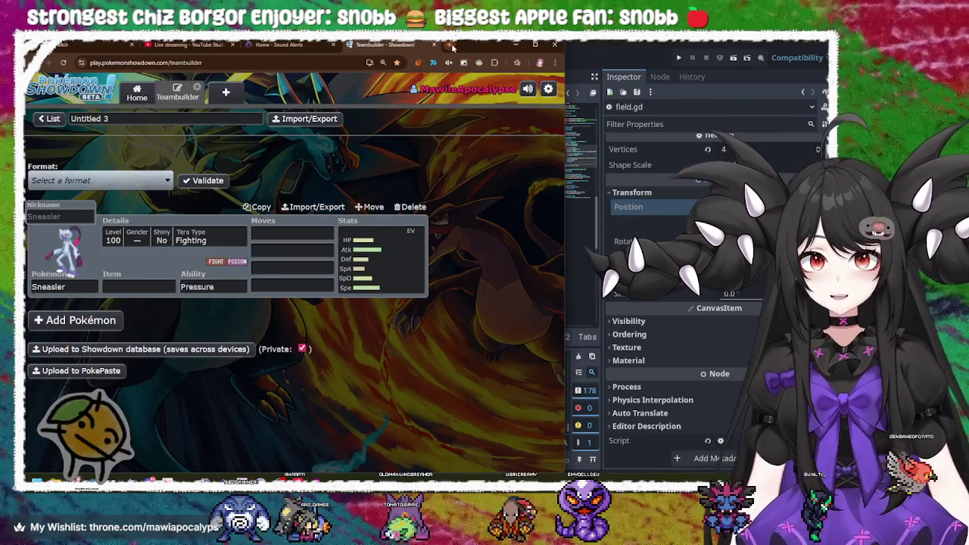
{"action": "left_click", "coordinate": [451, 46]}
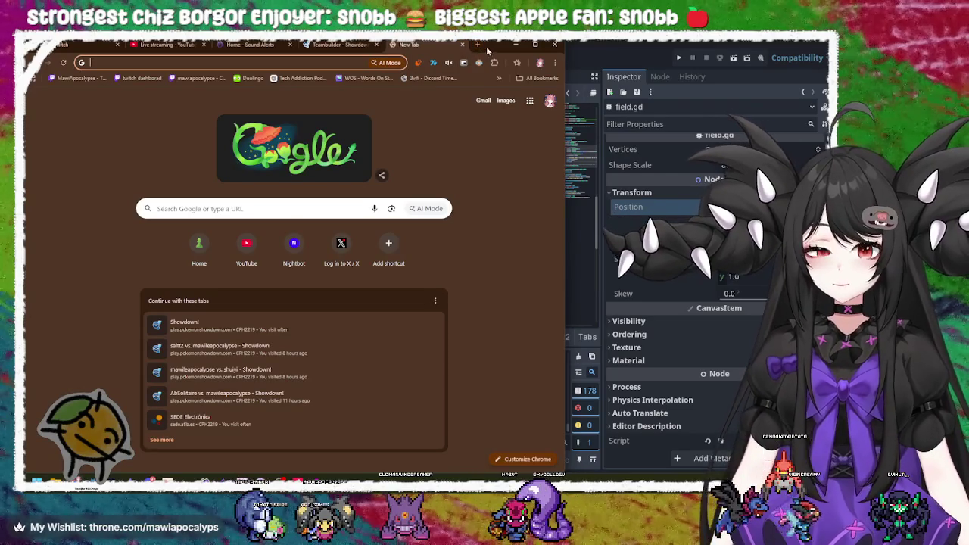
{"action": "left_click", "coordinate": [333, 64]}
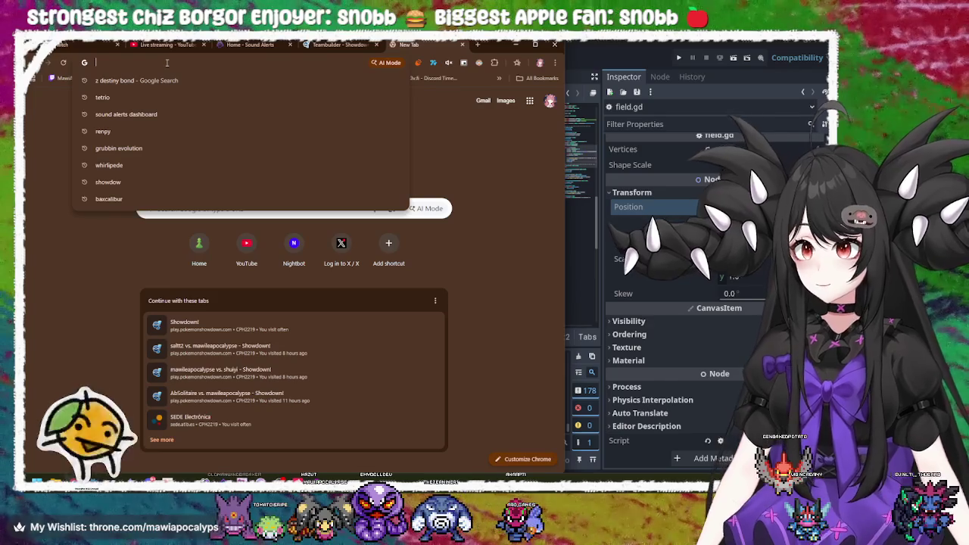
{"action": "type", "text": "tikto"}
{"action": "key", "text": "Return"}
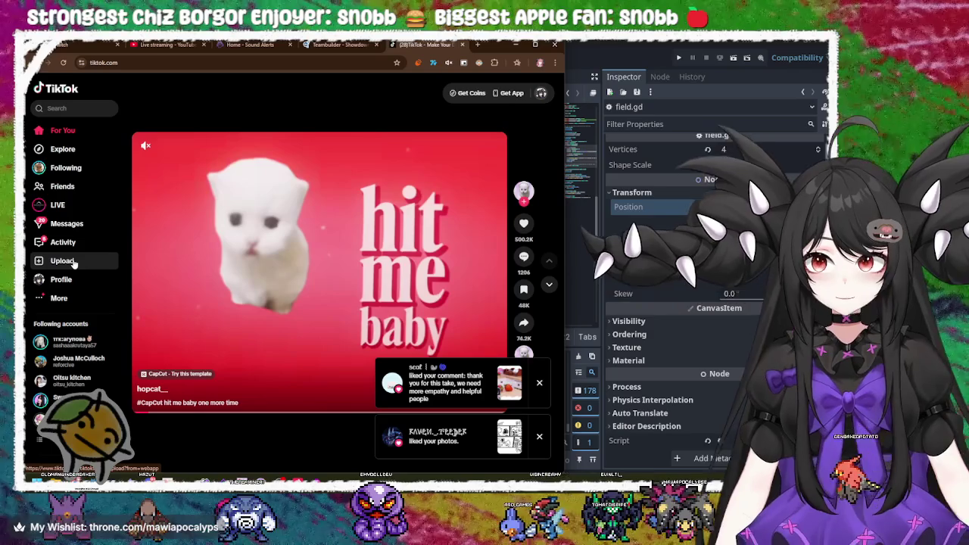
{"action": "left_click", "coordinate": [75, 279]}
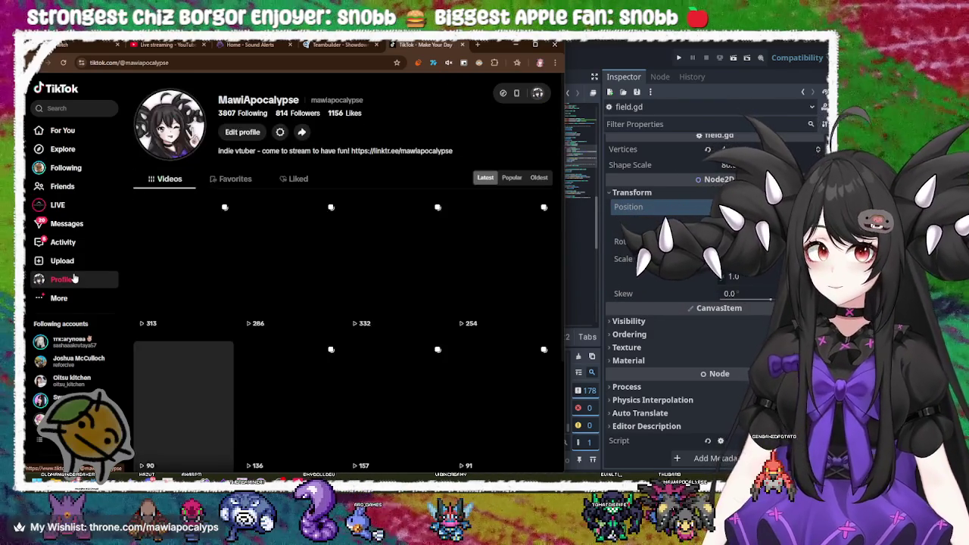
{"action": "left_click", "coordinate": [279, 178]}
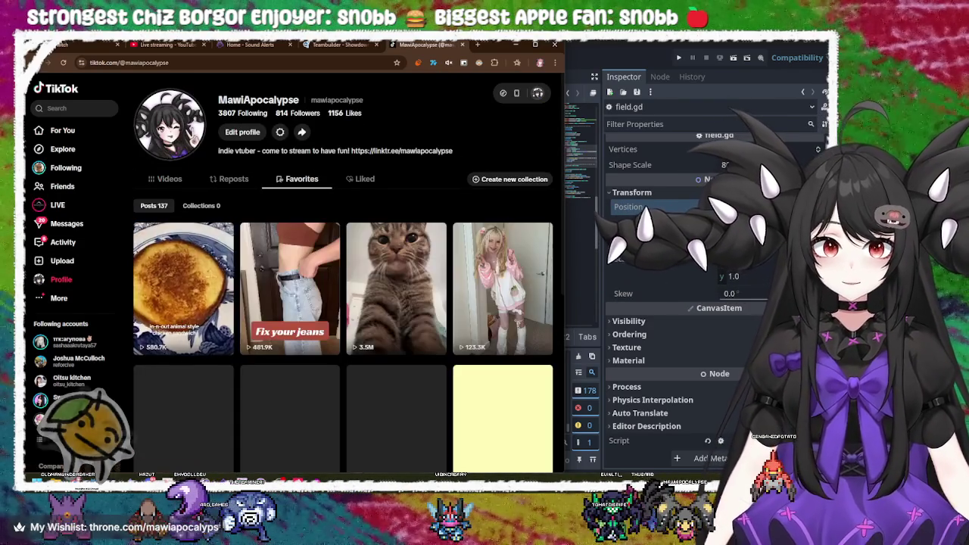
{"action": "left_click", "coordinate": [515, 44]}
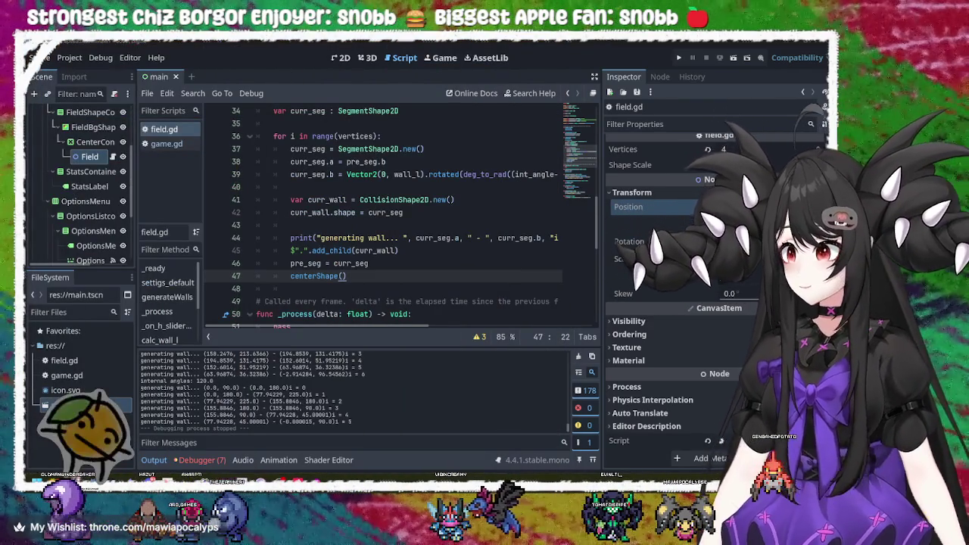
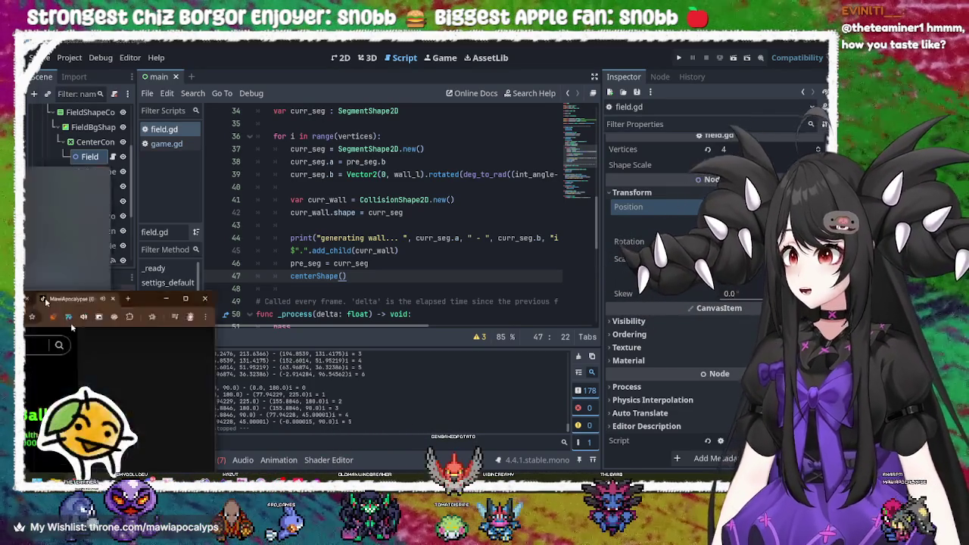
Play the Web Ball VS Saw Ball video in a maximized browser, then pause it.
{"action": "key", "text": "alt+Tab"}
{"action": "key", "text": "super+Up"}
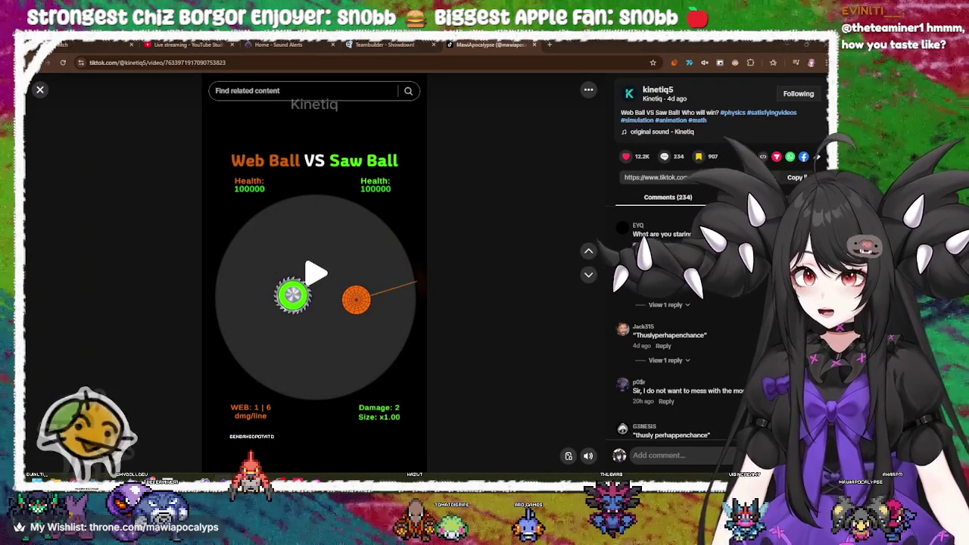
{"action": "mouse_move", "coordinate": [449, 275]}
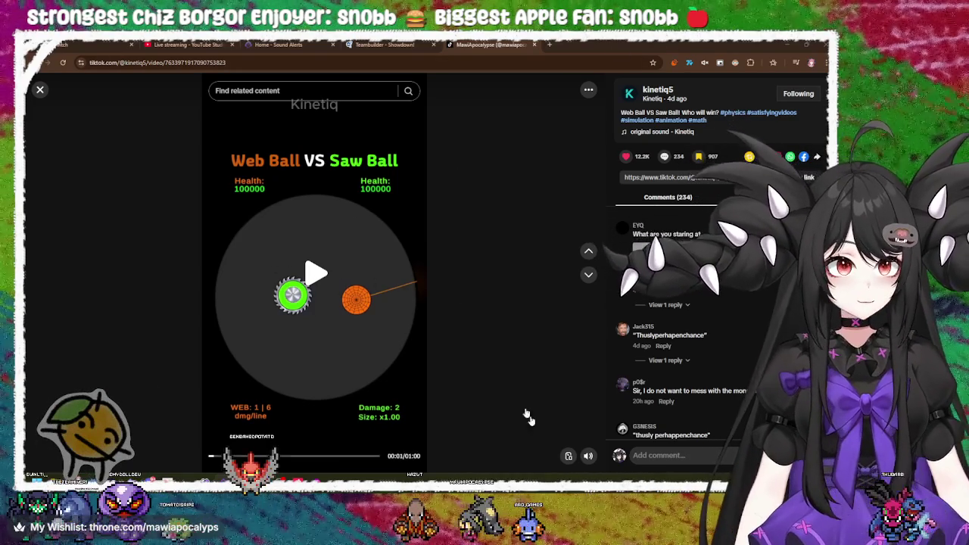
{"action": "mouse_move", "coordinate": [589, 457]}
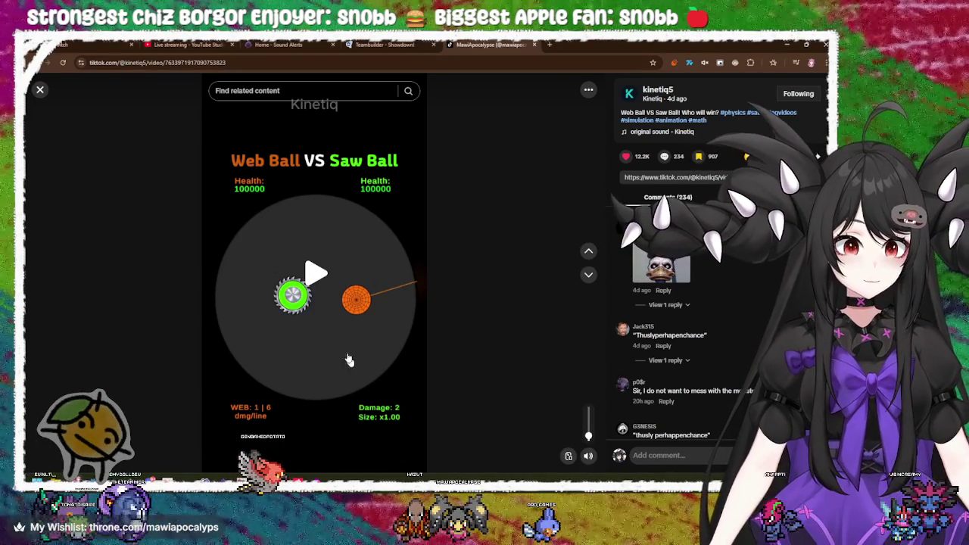
{"action": "left_click", "coordinate": [362, 365]}
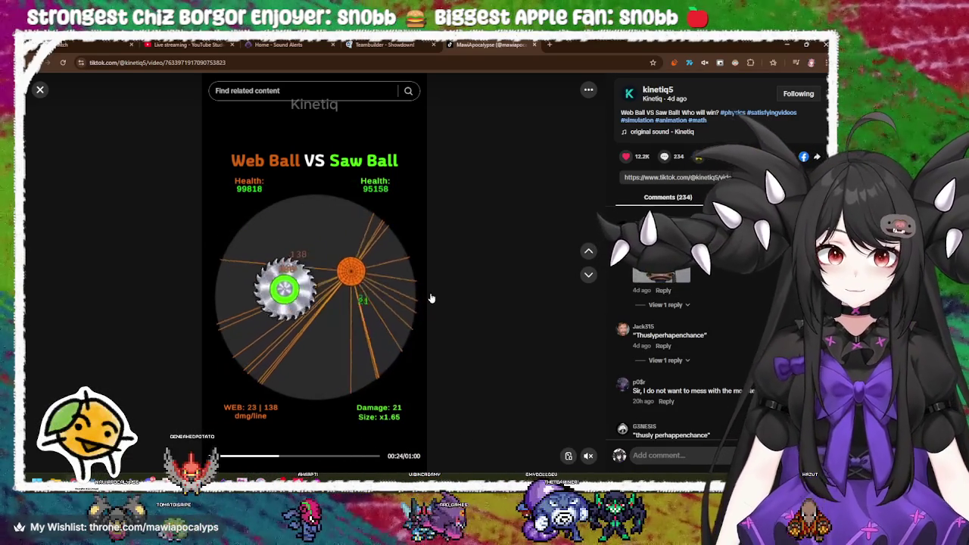
{"action": "left_click", "coordinate": [319, 271]}
Test-run the arena in Godot, trying the vertex and scale sliders, then stop the game.
{"action": "key", "text": "alt+Tab"}
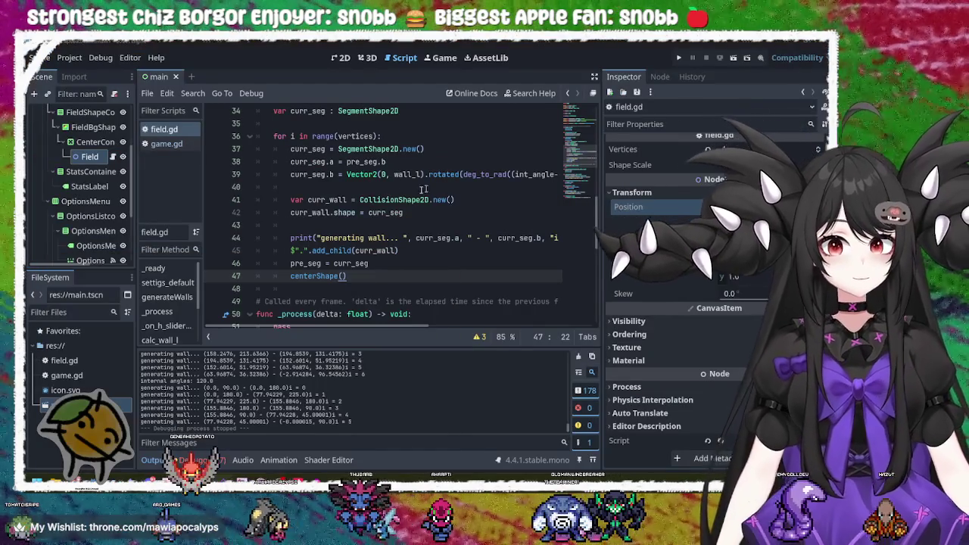
{"action": "left_click", "coordinate": [679, 58]}
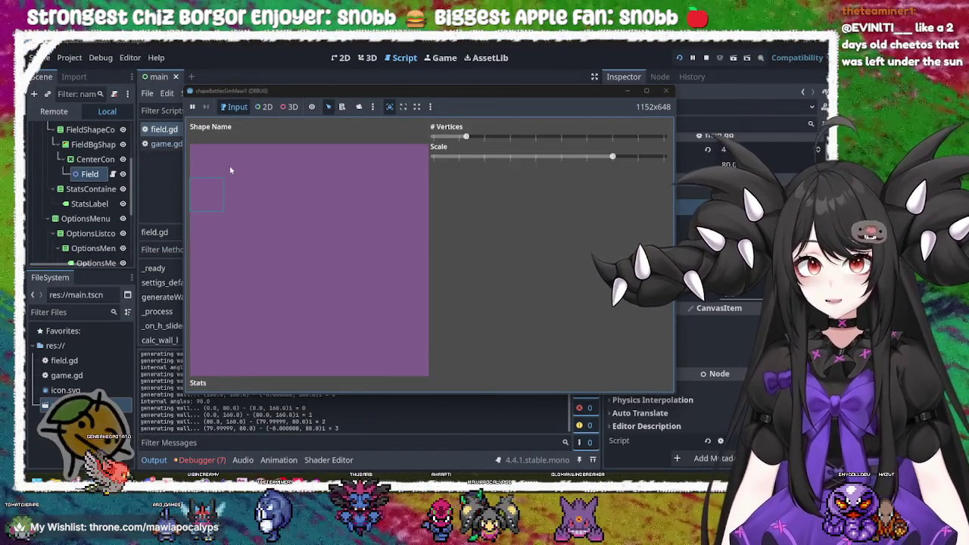
{"action": "mouse_move", "coordinate": [466, 136]}
{"action": "left_mouse_down"}
{"action": "mouse_move", "coordinate": [632, 137]}
{"action": "mouse_move", "coordinate": [434, 139]}
{"action": "left_mouse_up"}
{"action": "mouse_move", "coordinate": [625, 161]}
{"action": "left_mouse_down"}
{"action": "mouse_move", "coordinate": [487, 159]}
{"action": "mouse_move", "coordinate": [662, 159]}
{"action": "mouse_move", "coordinate": [435, 171]}
{"action": "mouse_move", "coordinate": [652, 191]}
{"action": "mouse_move", "coordinate": [434, 184]}
{"action": "mouse_move", "coordinate": [666, 189]}
{"action": "left_mouse_up"}
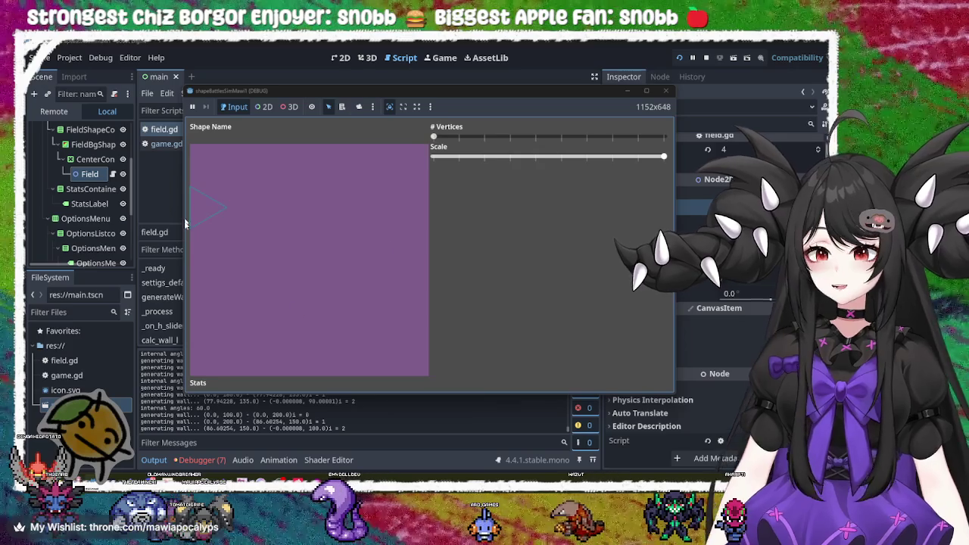
{"action": "key", "text": "F8"}
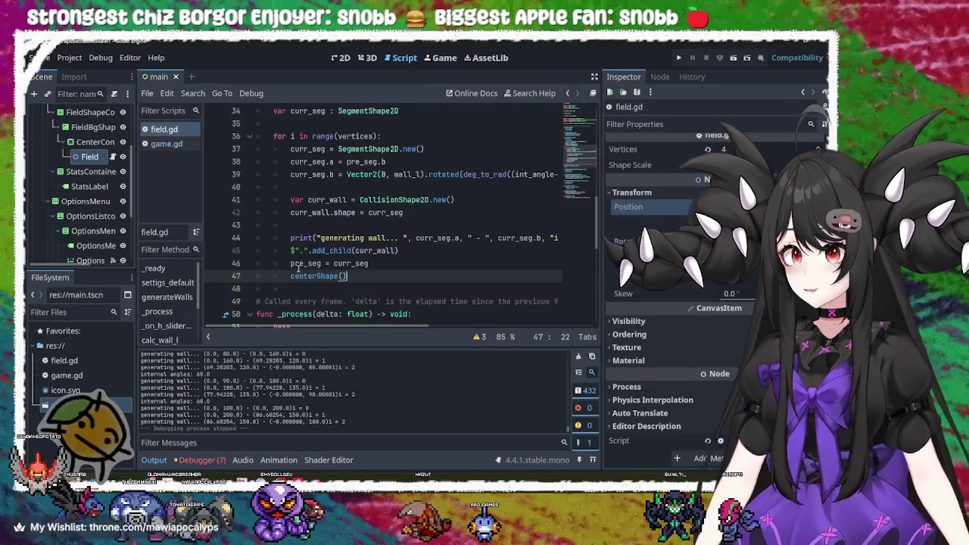
Delete the += Vector2 expression from the position line in centerShape.
{"action": "key", "text": "Up"}
{"action": "key", "text": "End"}
{"action": "scroll", "coordinate": [325, 279], "scroll_direction": "down", "scroll_amount": 8}
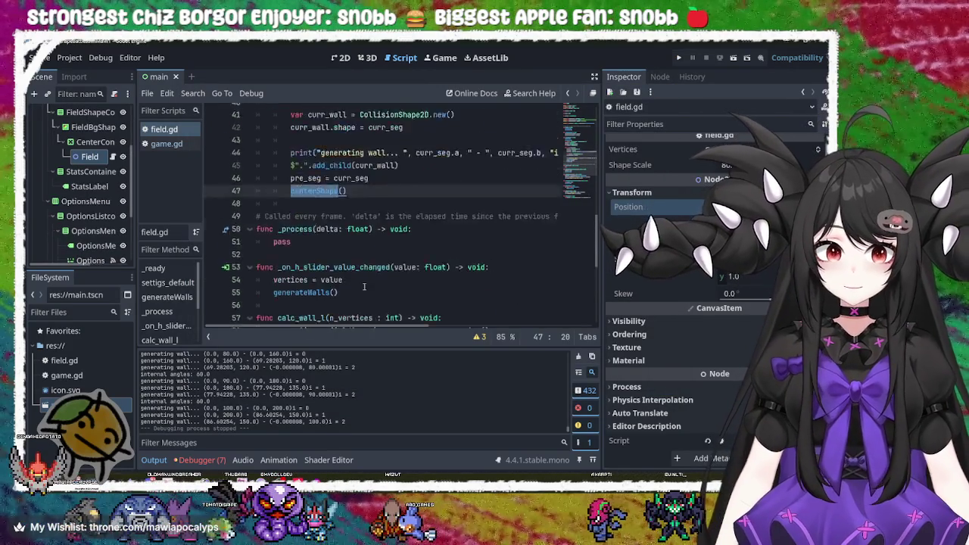
{"action": "left_click", "coordinate": [308, 288]}
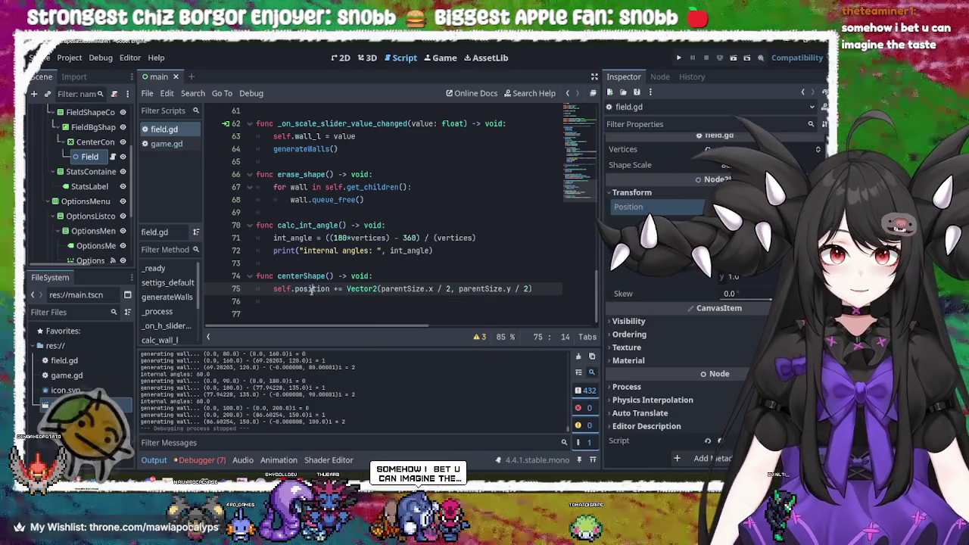
{"action": "mouse_move", "coordinate": [311, 289]}
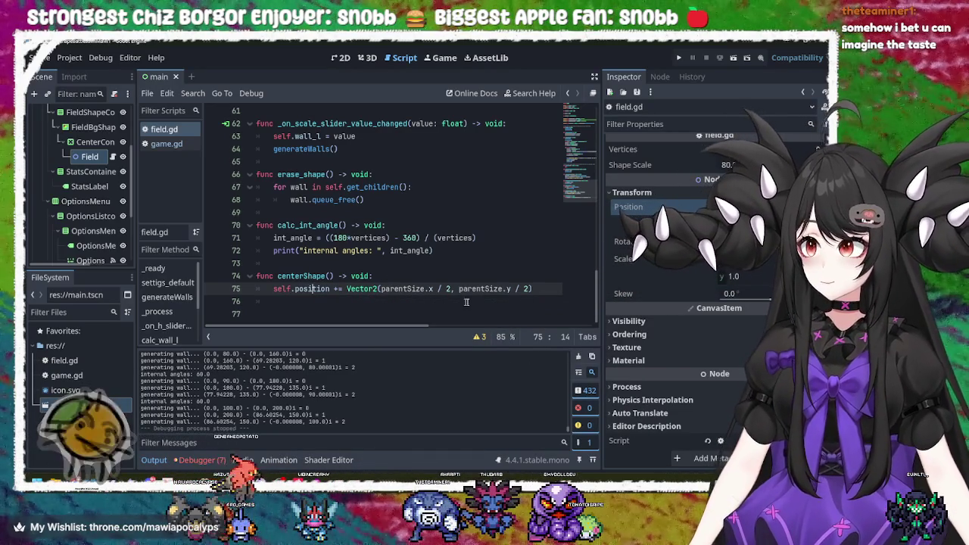
{"action": "left_click_drag", "start_coordinate": [533, 288], "coordinate": [375, 289]}
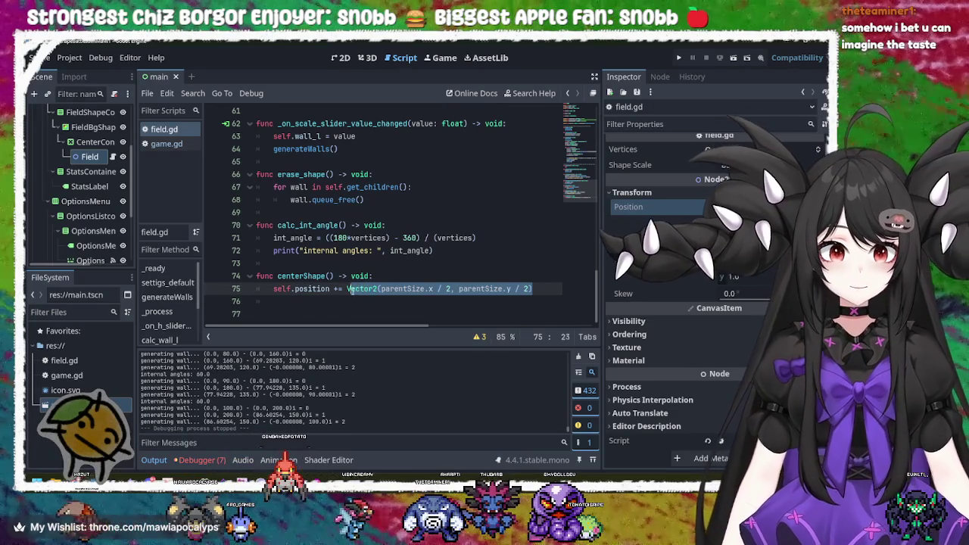
{"action": "left_click", "coordinate": [334, 288]}
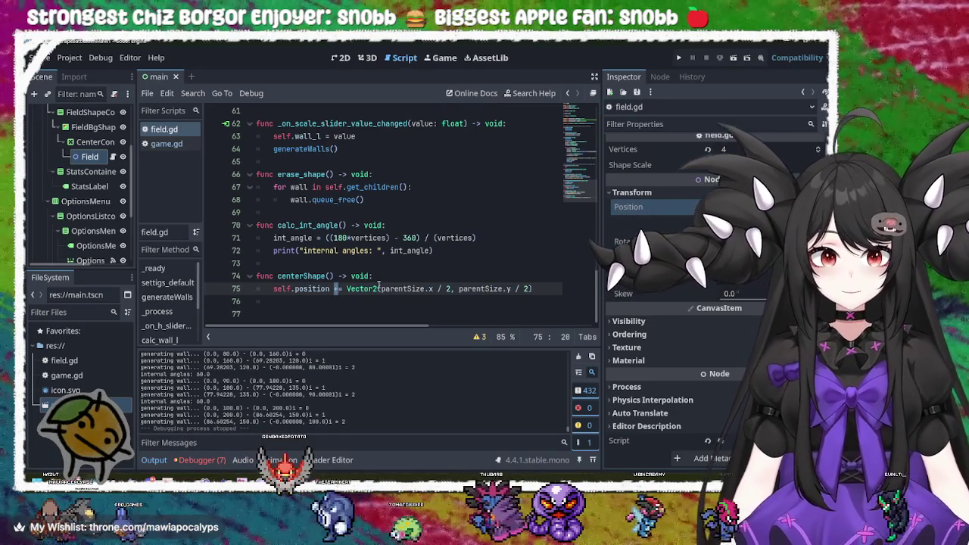
{"action": "left_click_drag", "start_coordinate": [334, 289], "coordinate": [550, 292]}
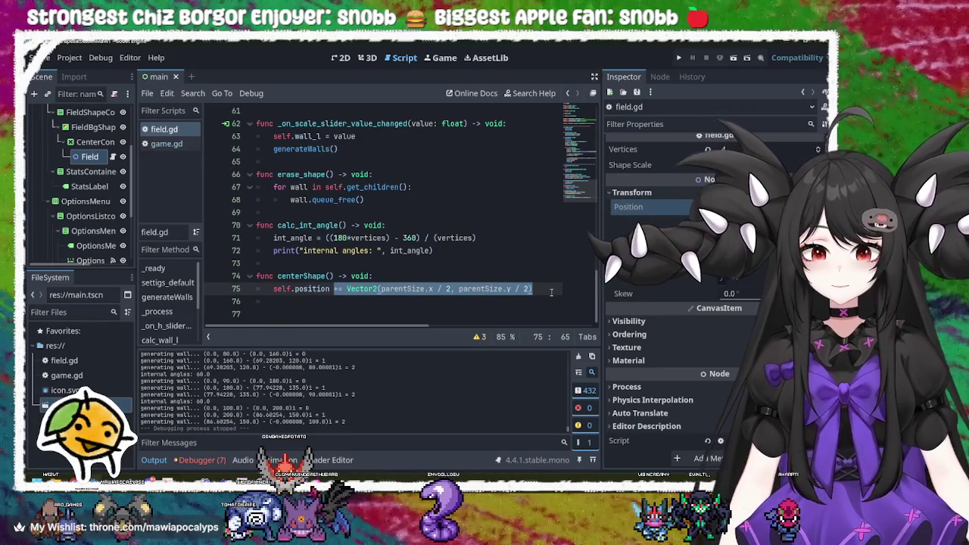
{"action": "key", "text": "BackSpace"}
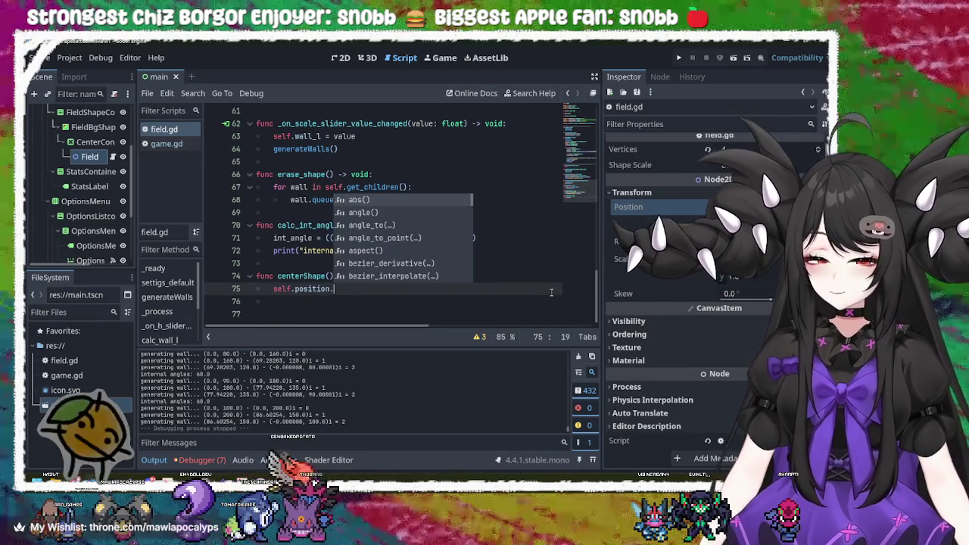
Make line 75 assign position.y = parentSize.y.
{"action": "type", "text": "y "}
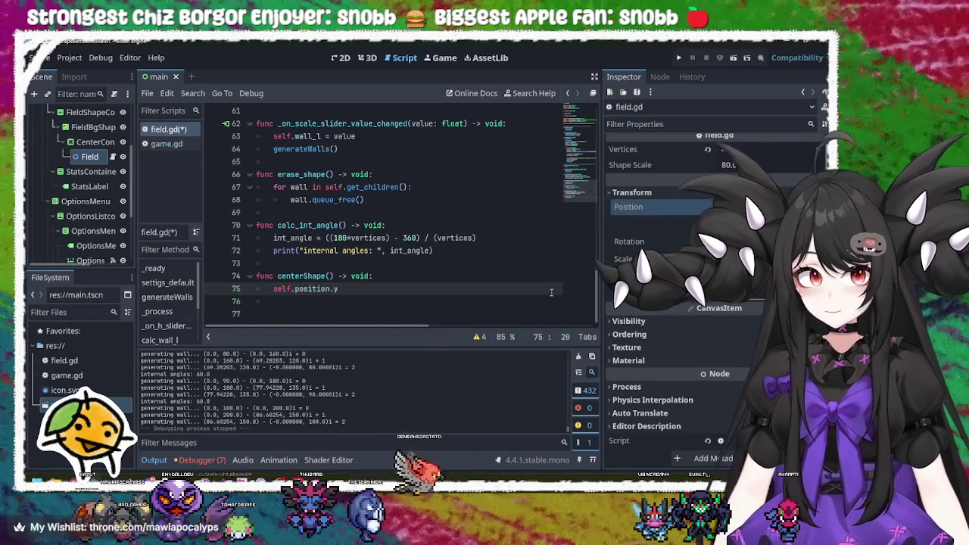
{"action": "type", "text": "="}
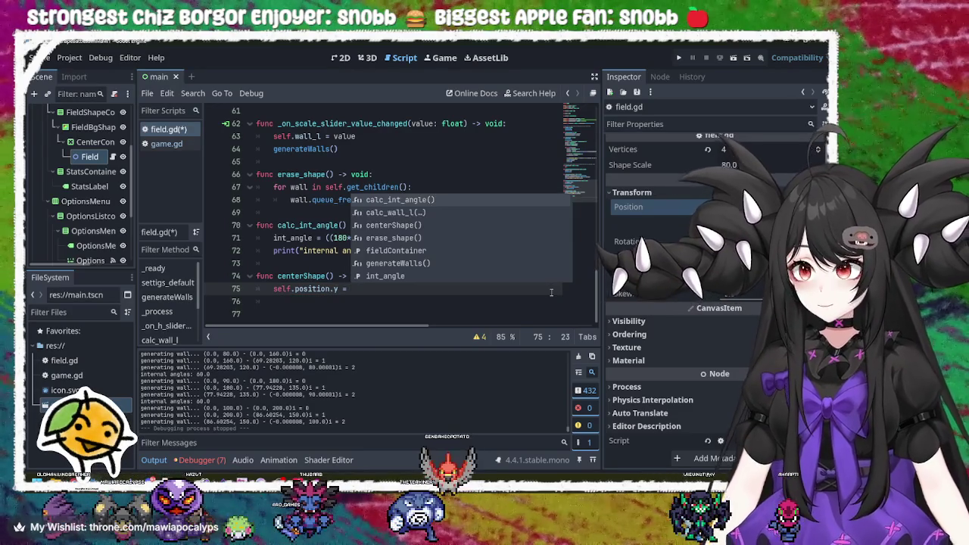
{"action": "key", "text": "Return"}
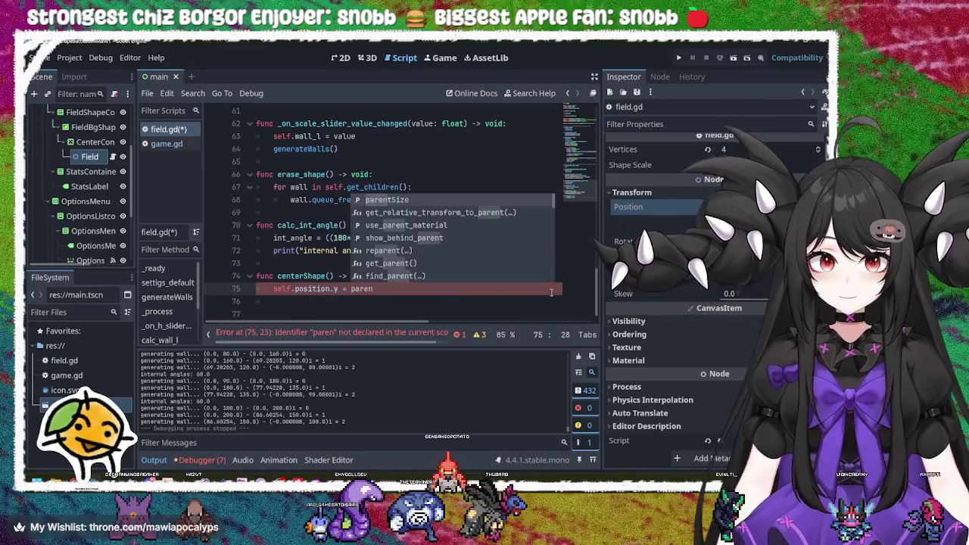
{"action": "key", "text": "Return"}
{"action": "type", "text": "."}
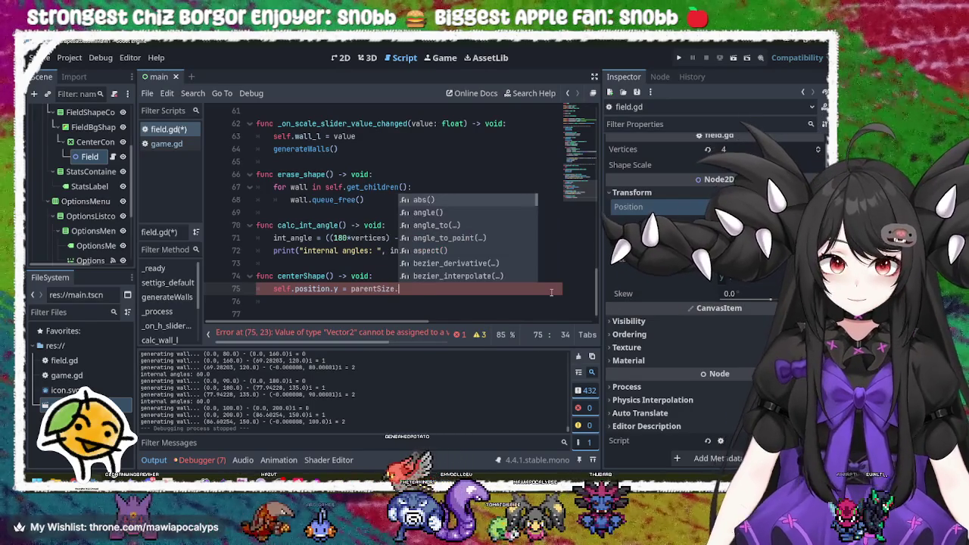
{"action": "type", "text": "y"}
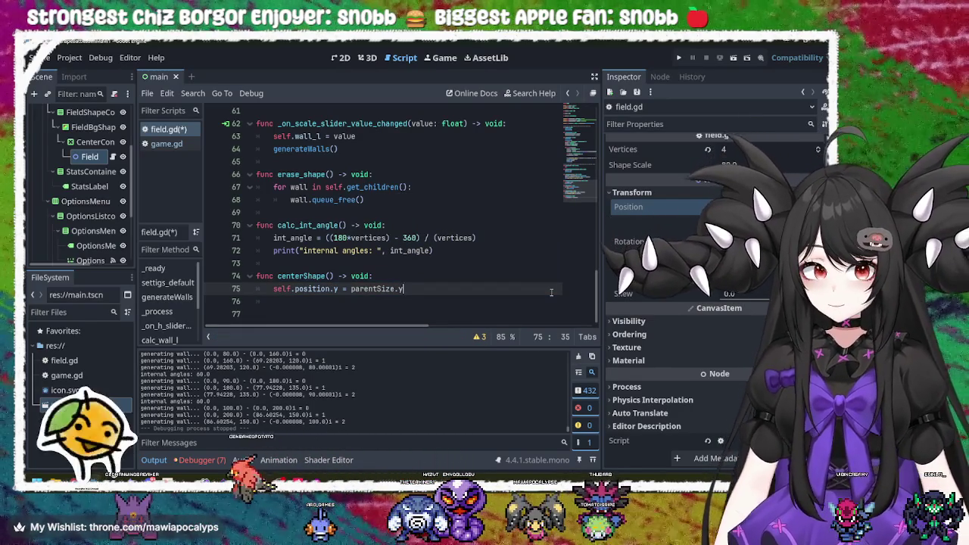
{"action": "key", "text": "Return"}
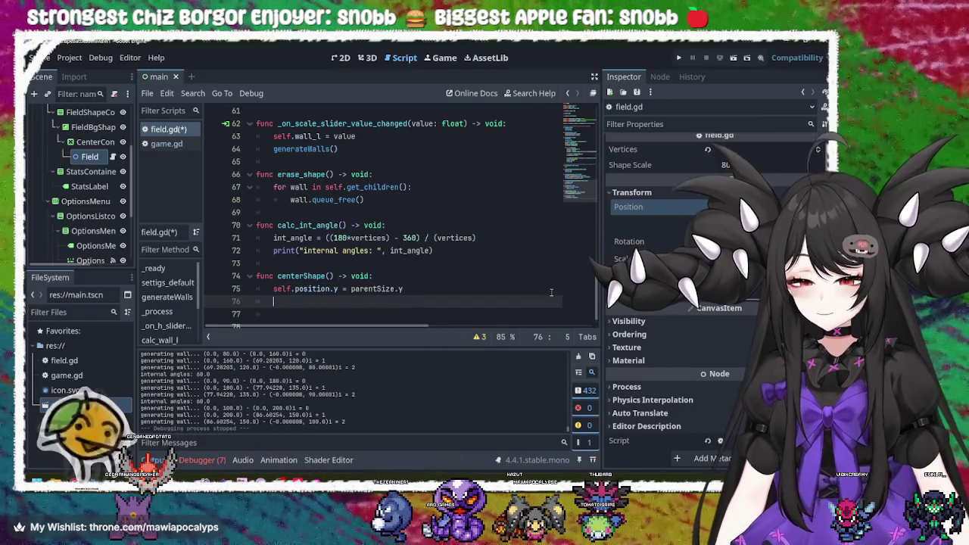
Add position.x = parentSize.x on line 76, then save and run with F5.
{"action": "left_click_drag", "start_coordinate": [417, 288], "coordinate": [290, 289]}
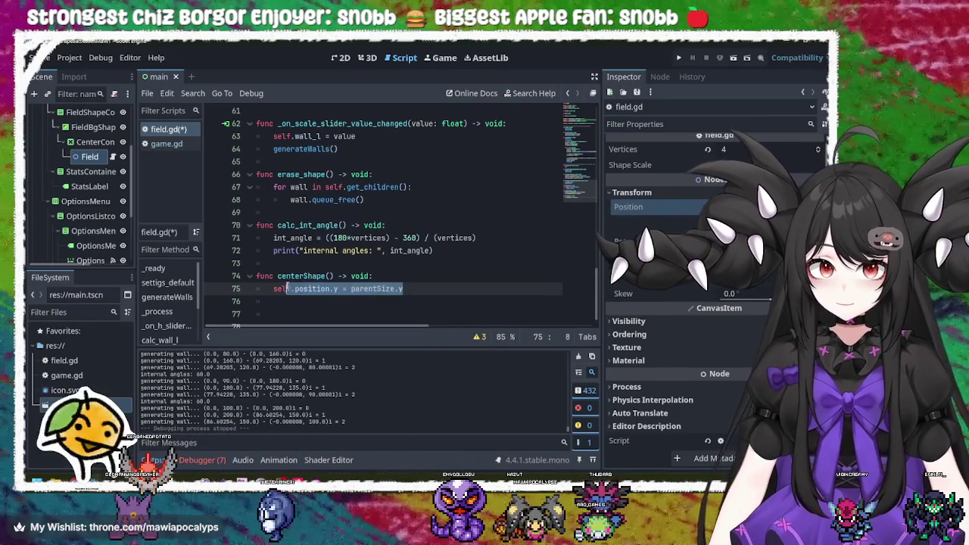
{"action": "left_click", "coordinate": [291, 304]}
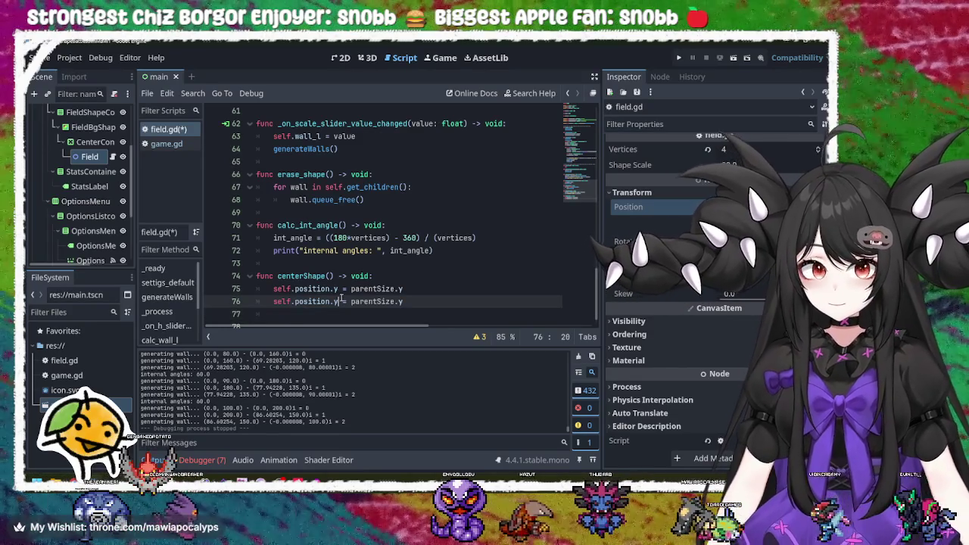
{"action": "key", "text": "End"}
{"action": "key", "text": "BackSpace"}
{"action": "type", "text": "x"}
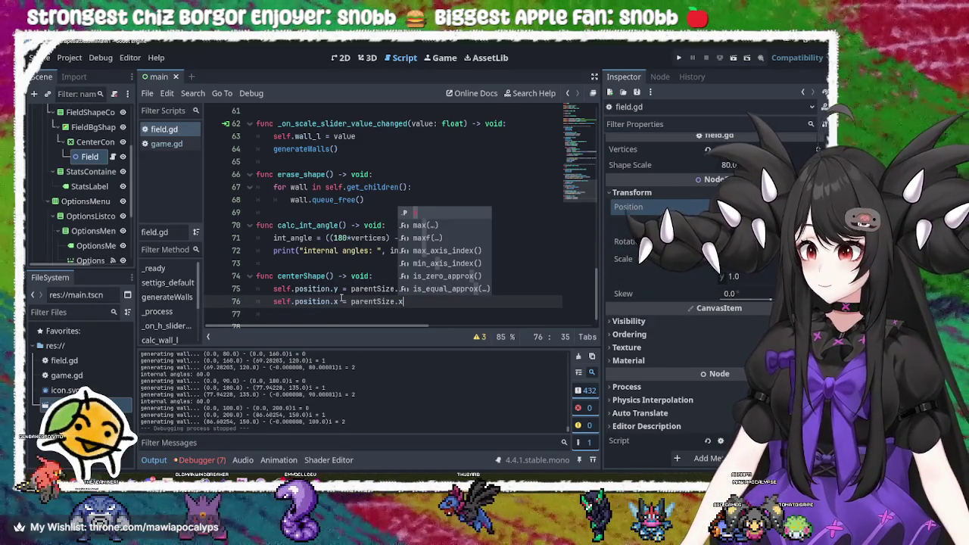
{"action": "left_click", "coordinate": [362, 300]}
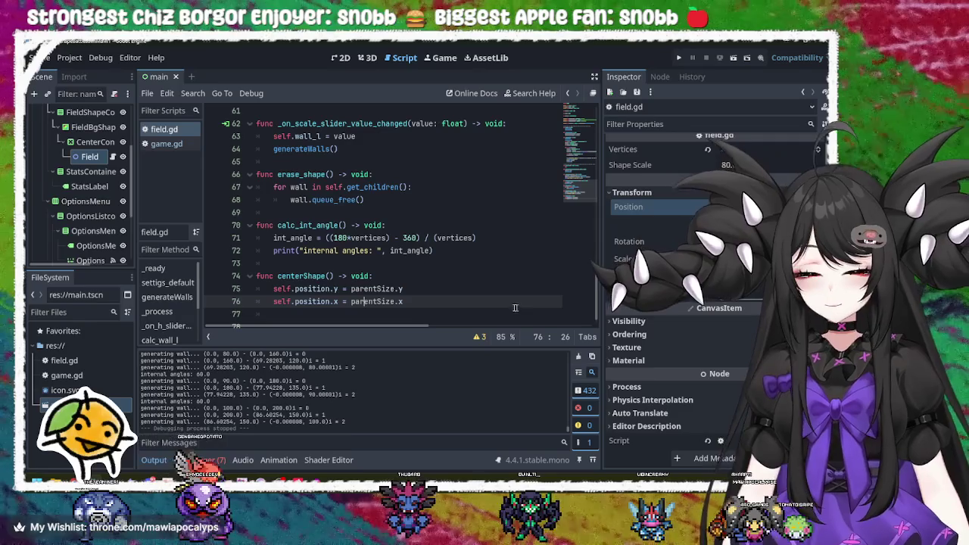
{"action": "key", "text": "F5"}
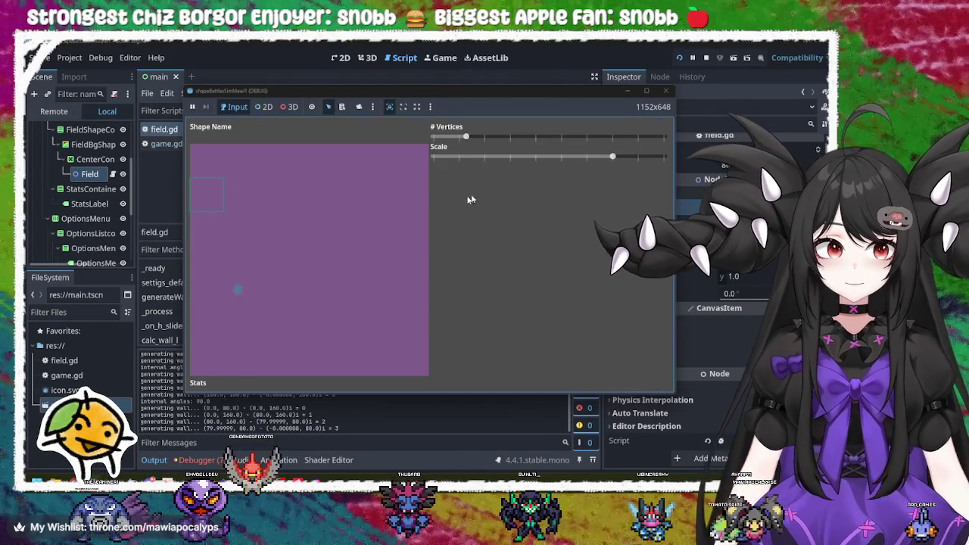
Adjust the vertex count and scale sliders, then close the running game.
{"action": "mouse_move", "coordinate": [612, 156]}
{"action": "left_mouse_down"}
{"action": "mouse_move", "coordinate": [508, 157]}
{"action": "mouse_move", "coordinate": [587, 157]}
{"action": "left_mouse_up"}
{"action": "left_click_drag", "start_coordinate": [465, 137], "coordinate": [597, 136]}
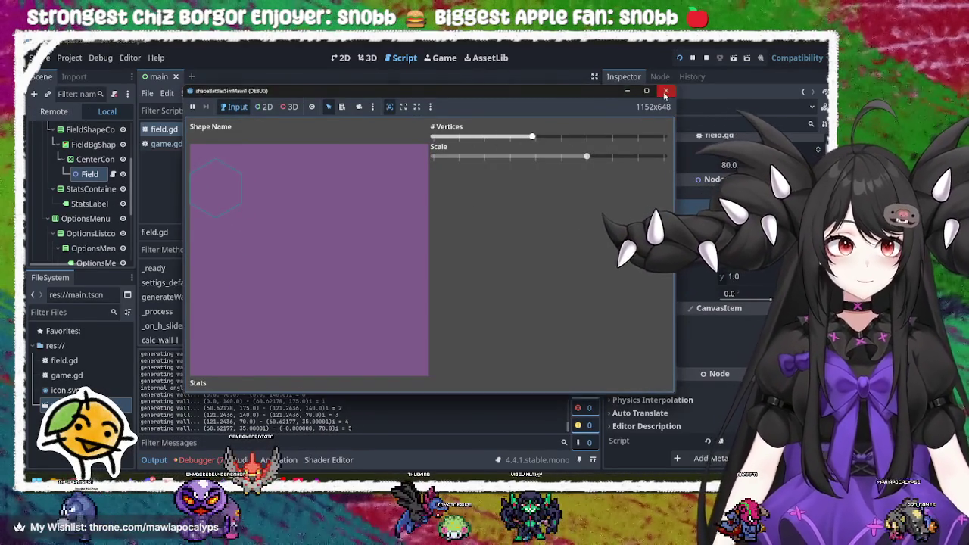
{"action": "left_click", "coordinate": [666, 91]}
Add a print("Centering...") line at the start of centerShape.
{"action": "left_click", "coordinate": [427, 280]}
{"action": "key", "text": "Return"}
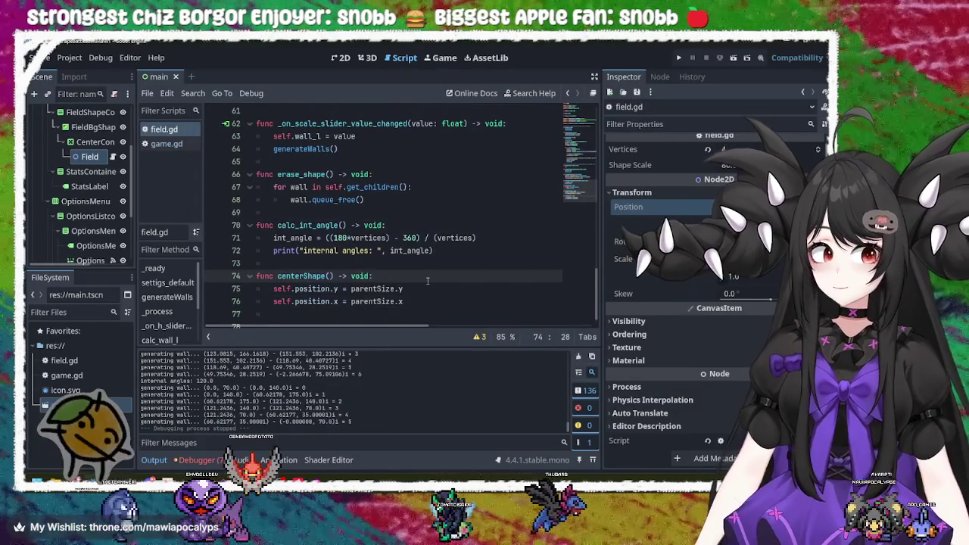
{"action": "type", "text": "print"}
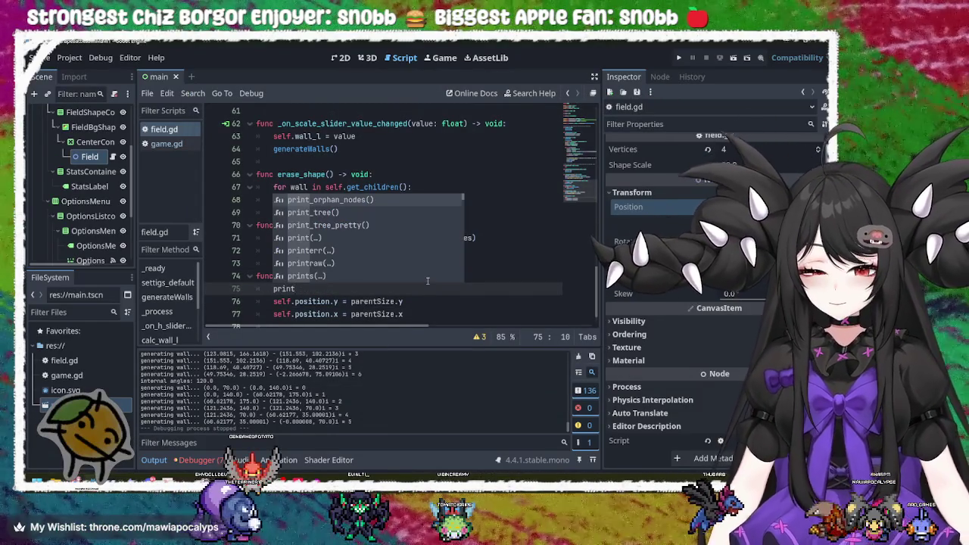
{"action": "key", "text": "Return"}
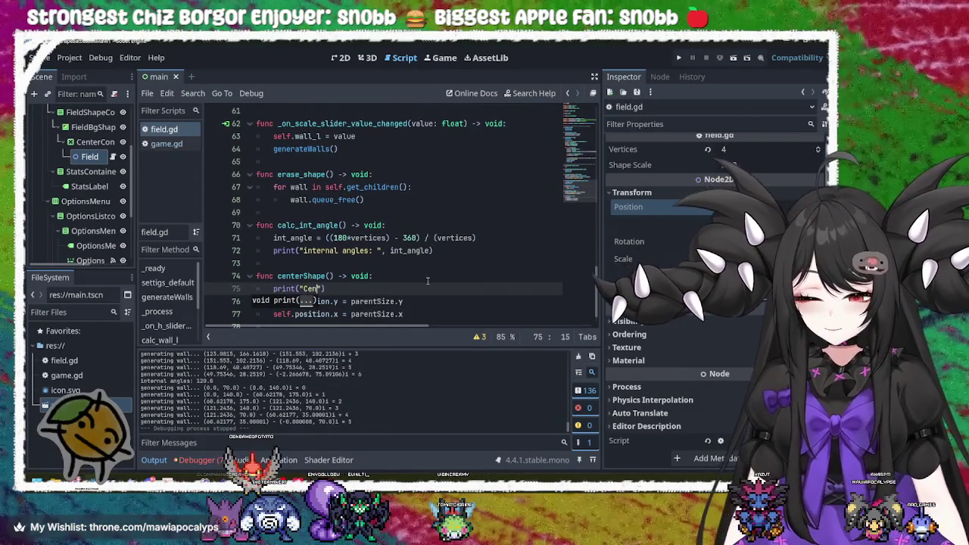
{"action": "type", "text": "ring..."}
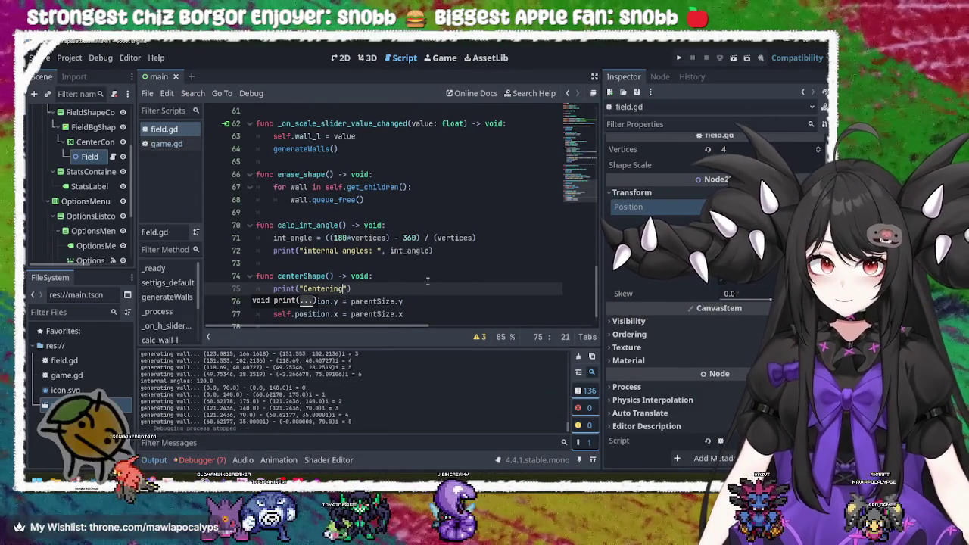
Run the project, raise the vertex count, and stop the game.
{"action": "left_click", "coordinate": [679, 58]}
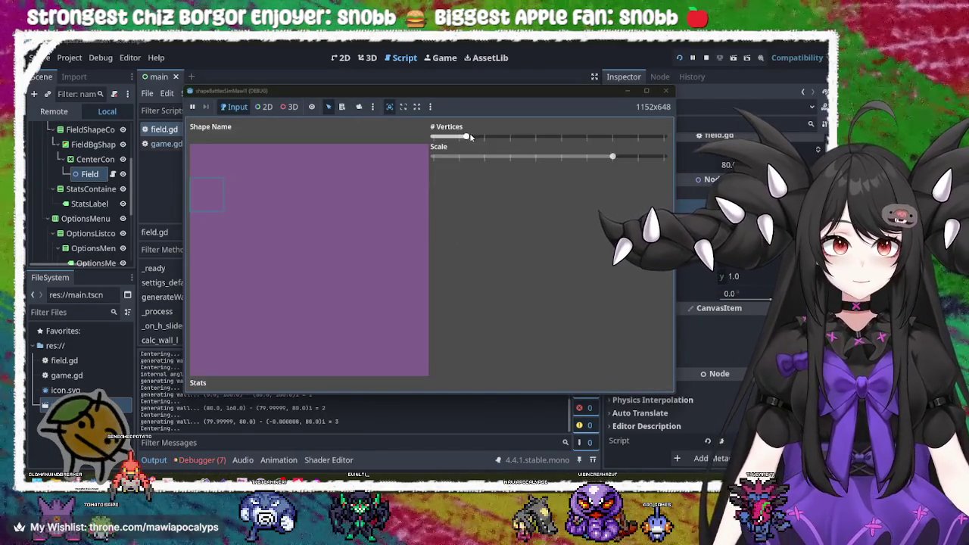
{"action": "mouse_move", "coordinate": [465, 137]}
{"action": "left_mouse_down"}
{"action": "mouse_move", "coordinate": [560, 139]}
{"action": "mouse_move", "coordinate": [532, 138]}
{"action": "left_mouse_up"}
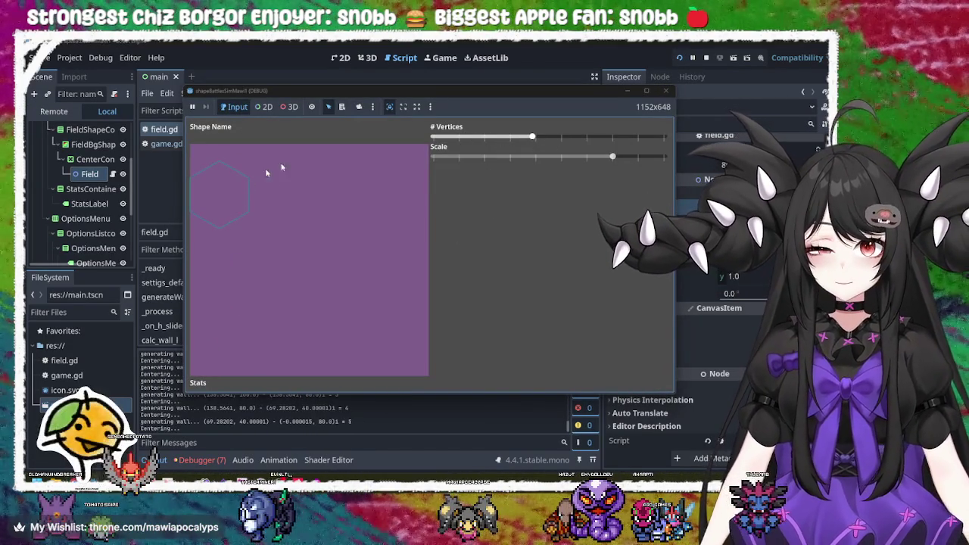
{"action": "left_click", "coordinate": [665, 90]}
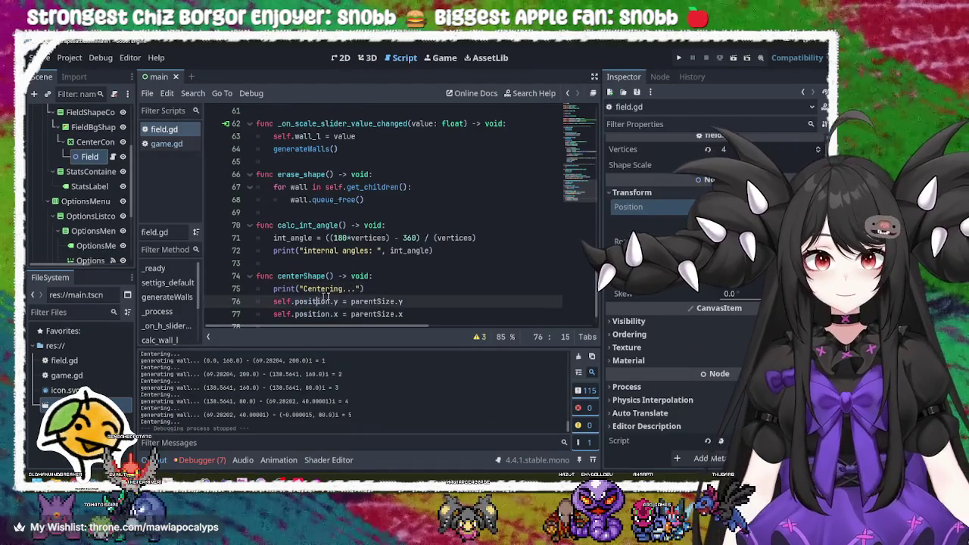
Inspect the centerShape position assignments on lines 74–77.
{"action": "scroll", "coordinate": [318, 288], "scroll_direction": "down", "scroll_amount": 1}
{"action": "double_click", "coordinate": [301, 250]}
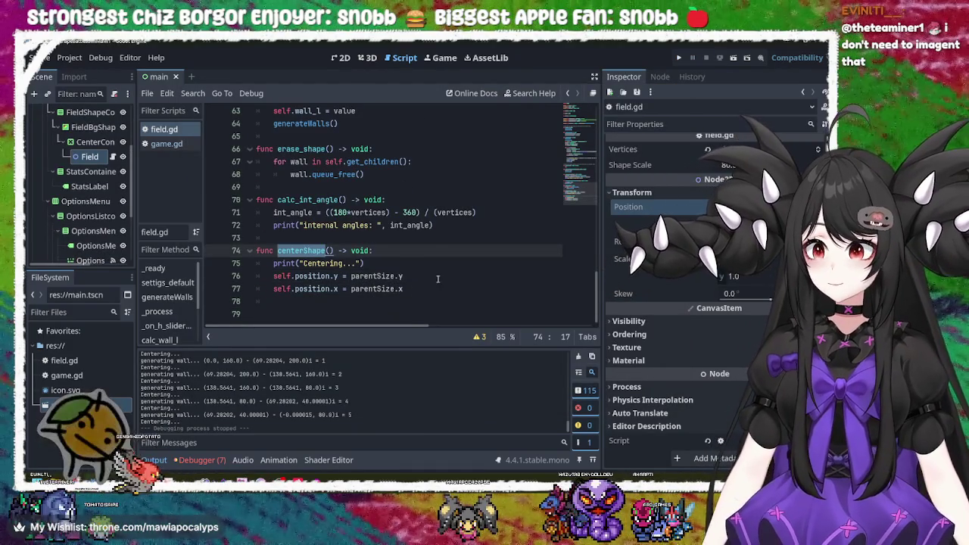
{"action": "left_click", "coordinate": [273, 276]}
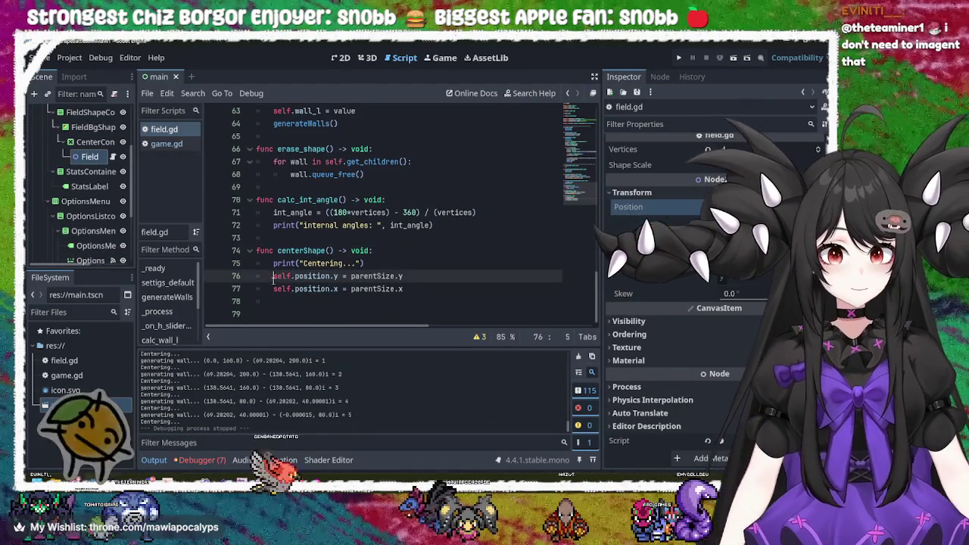
{"action": "double_click", "coordinate": [280, 276]}
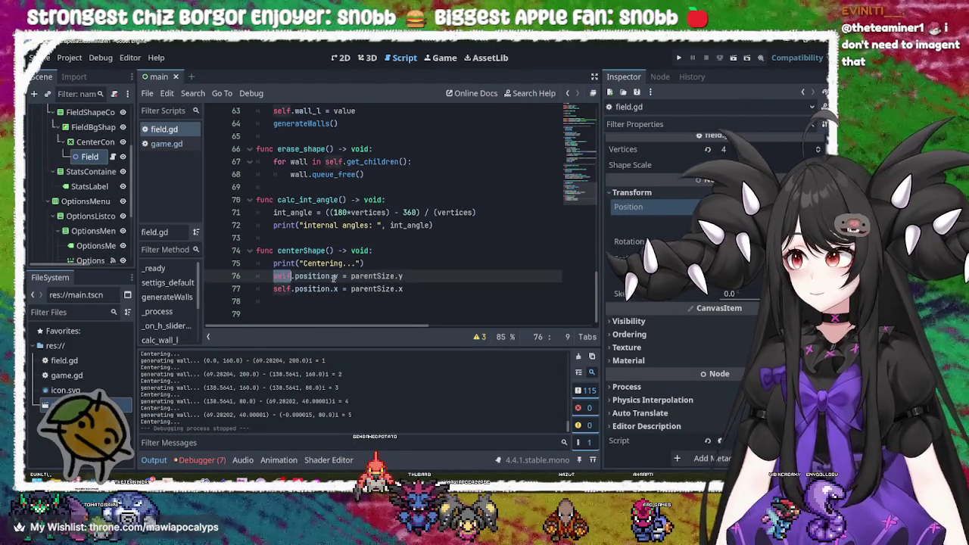
{"action": "left_click", "coordinate": [309, 276]}
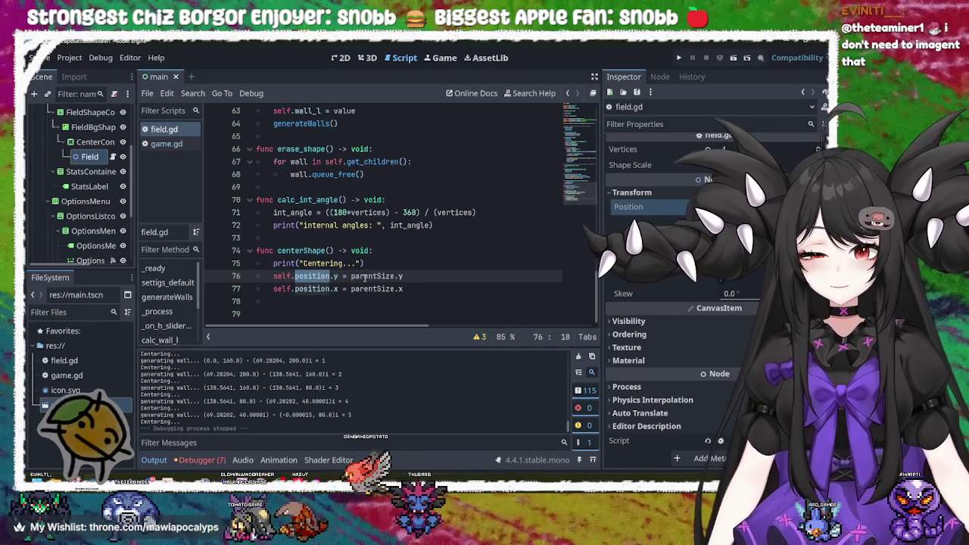
{"action": "left_click", "coordinate": [338, 277]}
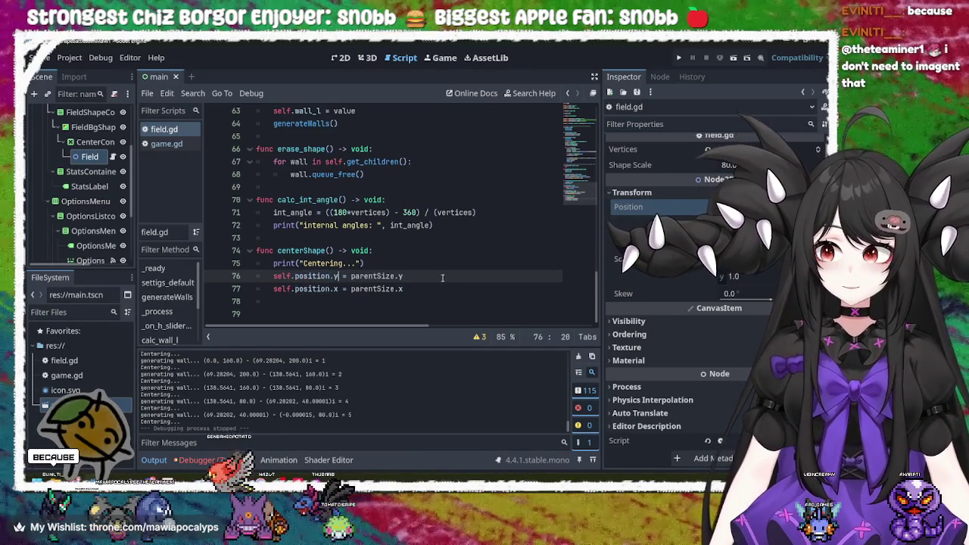
Change self.position to self.global_position on line 76.
{"action": "key", "text": "ctrl+Left"}
{"action": "key", "text": "ctrl+Left"}
{"action": "type", "text": "global_"}
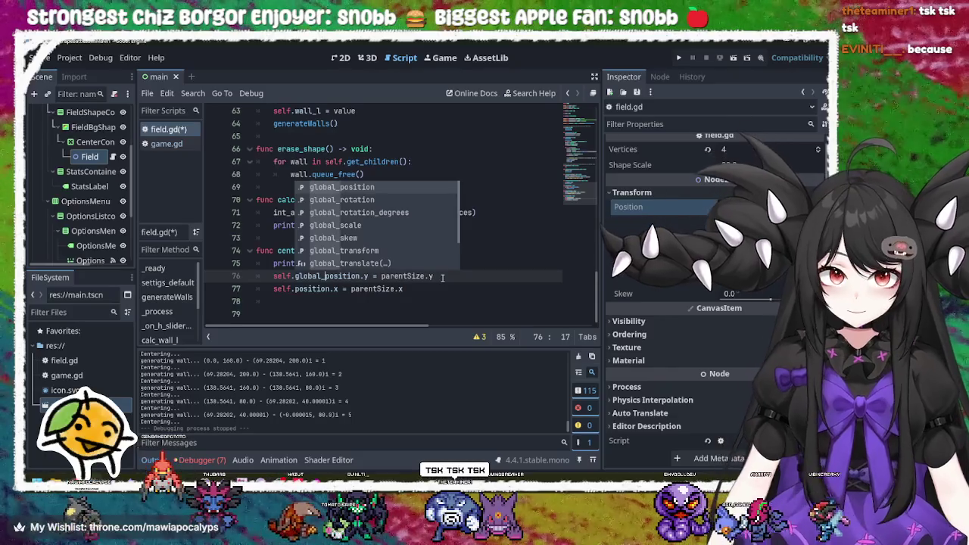
{"action": "key", "text": "Right"}
{"action": "left_click", "coordinate": [387, 250]}
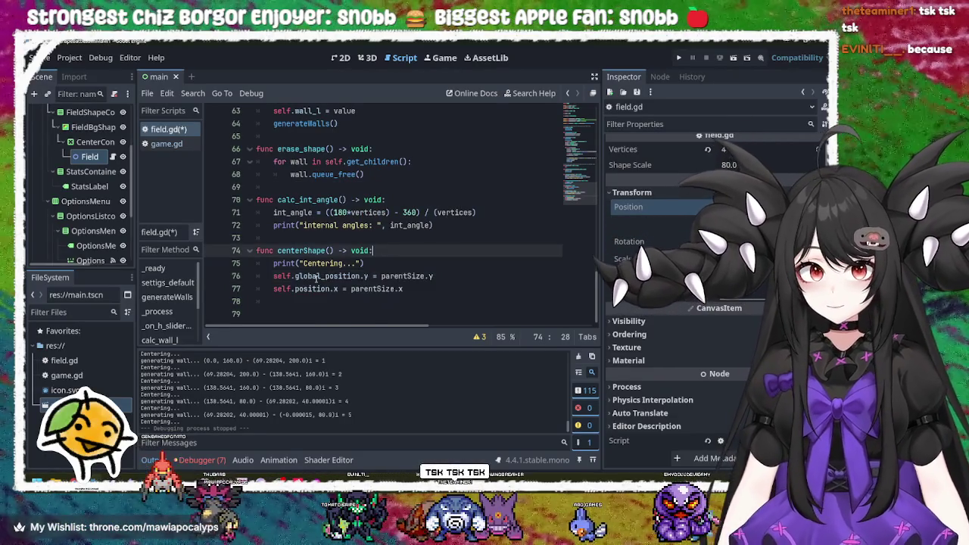
{"action": "double_click", "coordinate": [316, 276]}
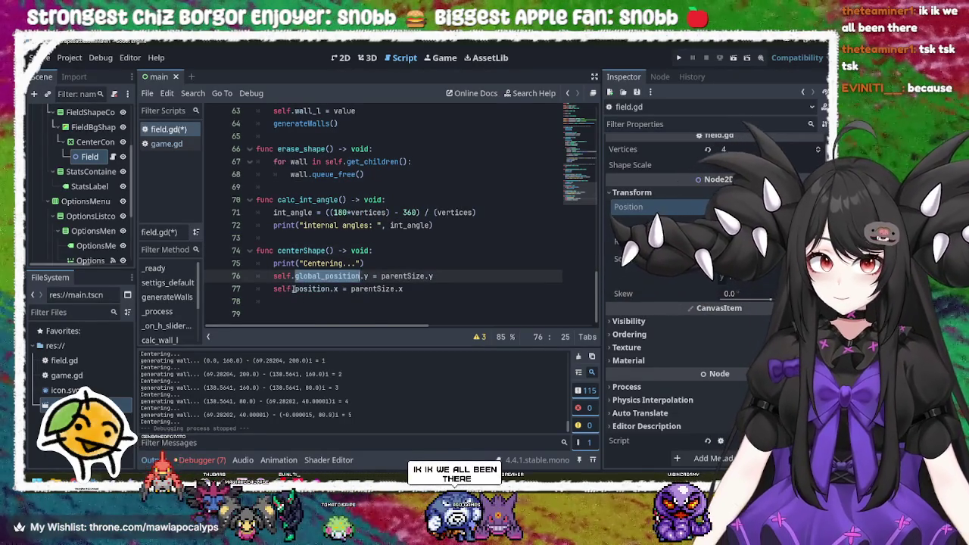
{"action": "key", "text": "Left"}
Switch line 77 to global_position, remove the duplicated position text, and save.
{"action": "key", "text": "Down"}
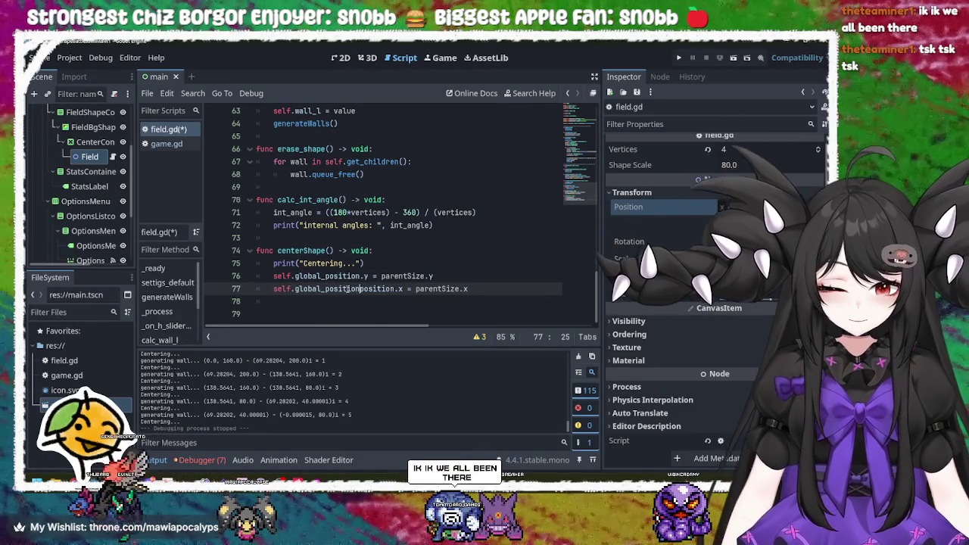
{"action": "type", "text": "."}
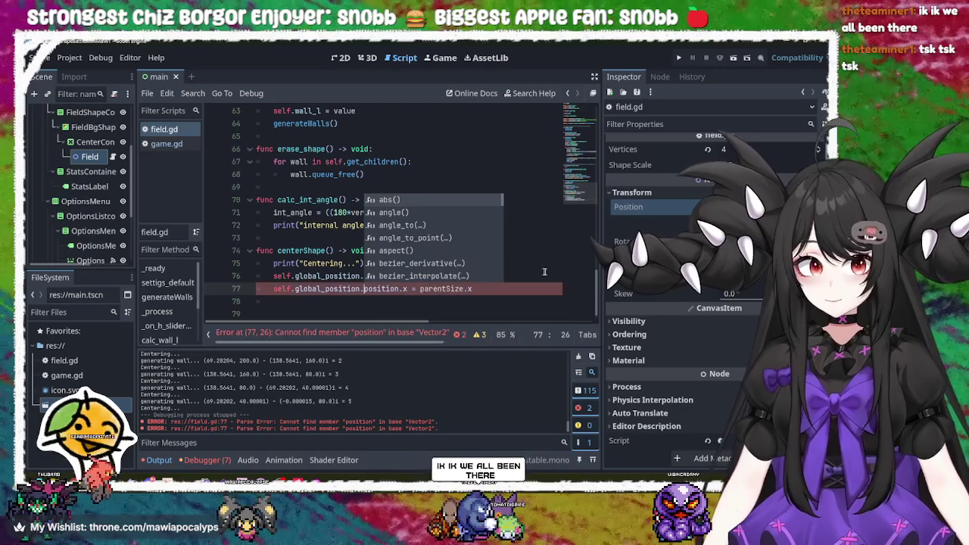
{"action": "left_click", "coordinate": [539, 273]}
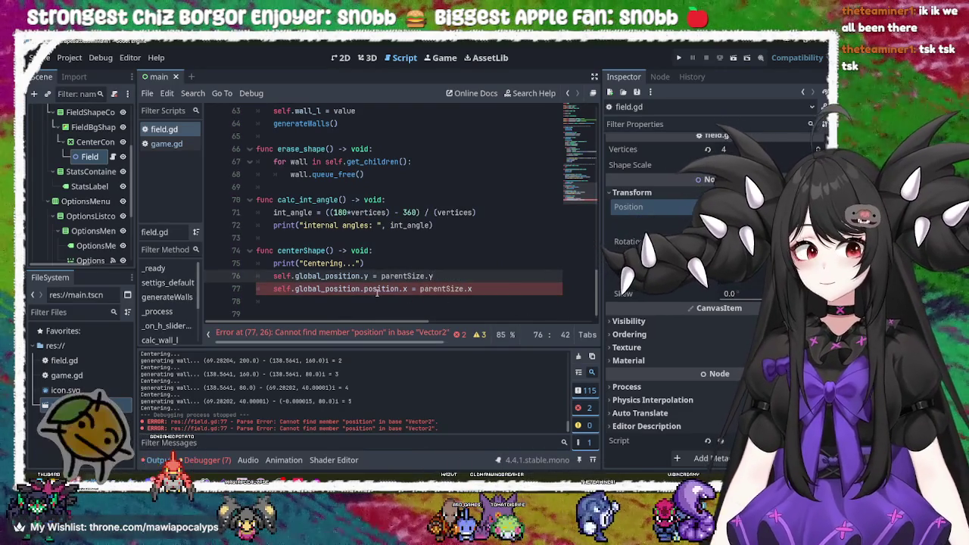
{"action": "double_click", "coordinate": [376, 288]}
{"action": "key", "text": "BackSpace"}
{"action": "key", "text": "BackSpace"}
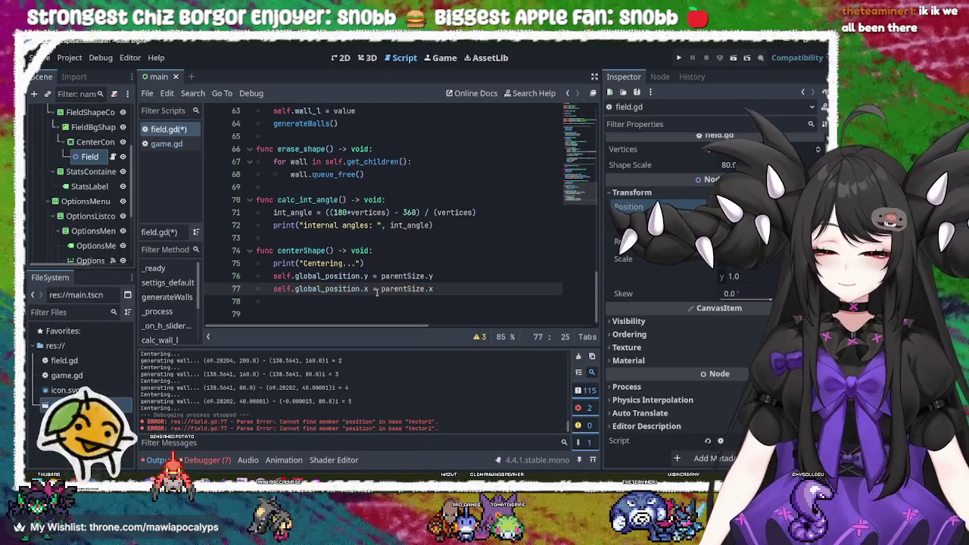
{"action": "key", "text": "End"}
{"action": "key", "text": "ctrl+s"}
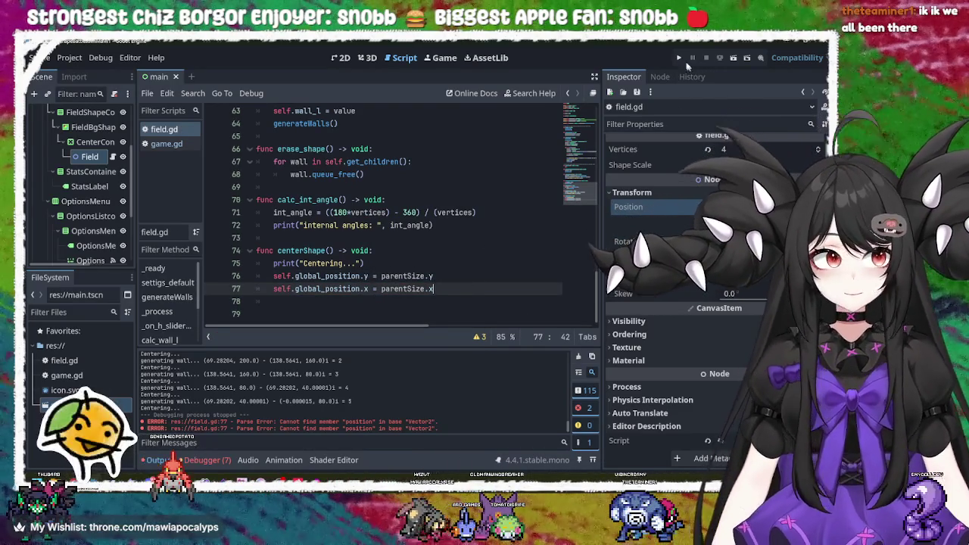
{"action": "left_click", "coordinate": [679, 59]}
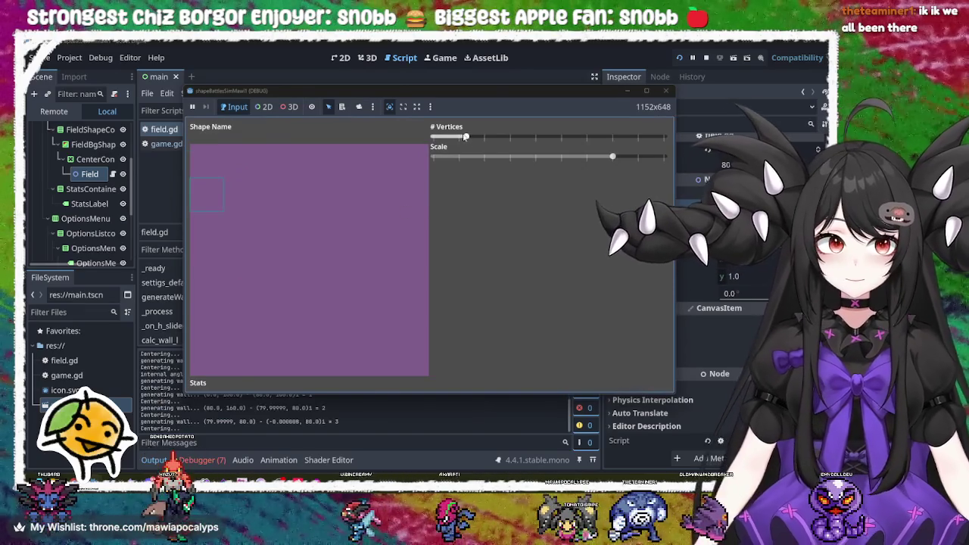
{"action": "left_click", "coordinate": [632, 140]}
{"action": "left_click_drag", "start_coordinate": [631, 138], "coordinate": [565, 137]}
{"action": "left_click", "coordinate": [509, 156]}
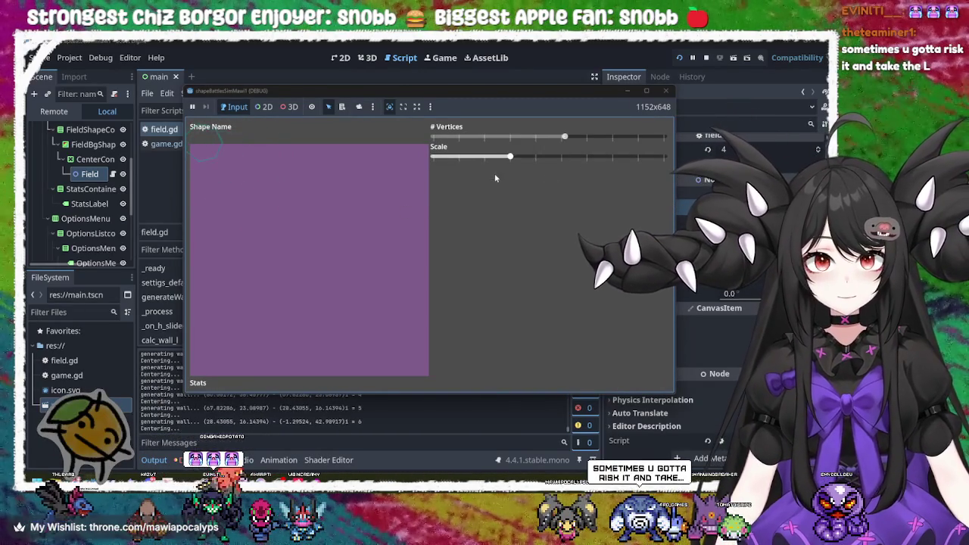
{"action": "left_click", "coordinate": [535, 157]}
{"action": "mouse_move", "coordinate": [564, 137]}
{"action": "left_mouse_down"}
{"action": "mouse_move", "coordinate": [454, 157]}
{"action": "mouse_move", "coordinate": [567, 157]}
{"action": "mouse_move", "coordinate": [499, 158]}
{"action": "mouse_move", "coordinate": [510, 157]}
{"action": "left_mouse_up"}
{"action": "mouse_move", "coordinate": [396, 85]}
{"action": "left_mouse_down"}
{"action": "mouse_move", "coordinate": [832, 269]}
{"action": "mouse_move", "coordinate": [681, 330]}
{"action": "mouse_move", "coordinate": [543, 63]}
{"action": "mouse_move", "coordinate": [550, 66]}
{"action": "left_mouse_up"}
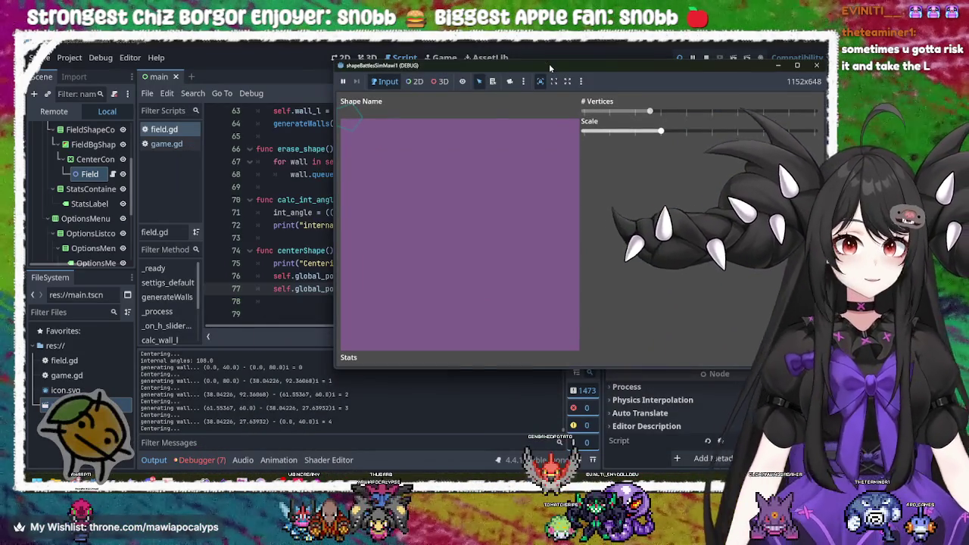
{"action": "mouse_move", "coordinate": [662, 131]}
{"action": "left_mouse_down"}
{"action": "mouse_move", "coordinate": [788, 131]}
{"action": "mouse_move", "coordinate": [755, 131]}
{"action": "left_mouse_up"}
{"action": "left_click_drag", "start_coordinate": [731, 76], "coordinate": [613, 90]}
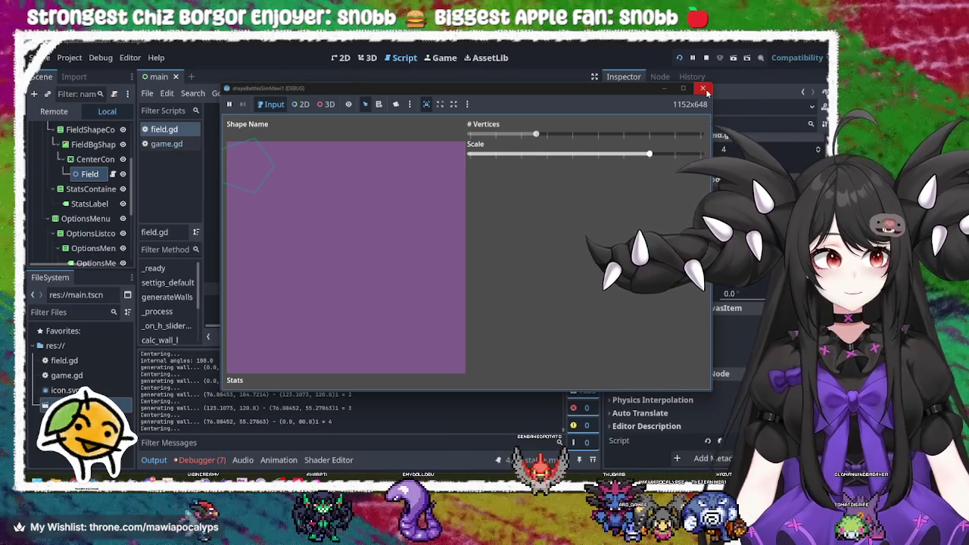
{"action": "left_click", "coordinate": [704, 90]}
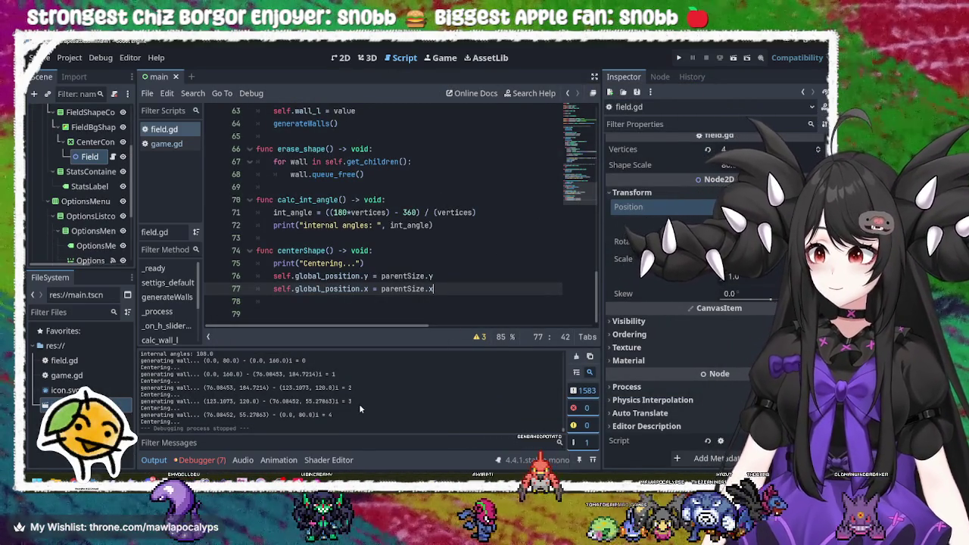
Google 'godot center node' in a new browser tab.
{"action": "key", "text": "alt+Tab"}
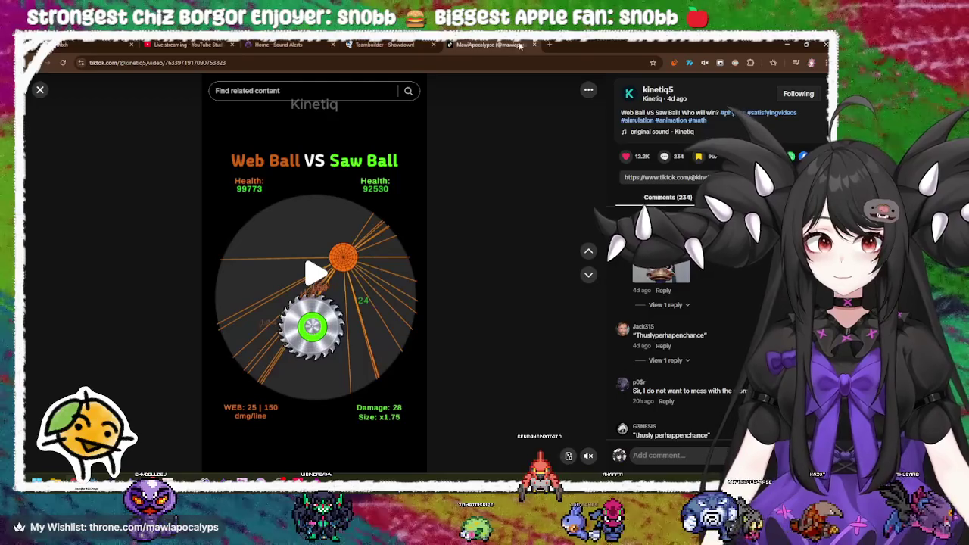
{"action": "left_click", "coordinate": [550, 46]}
{"action": "type", "text": "go"}
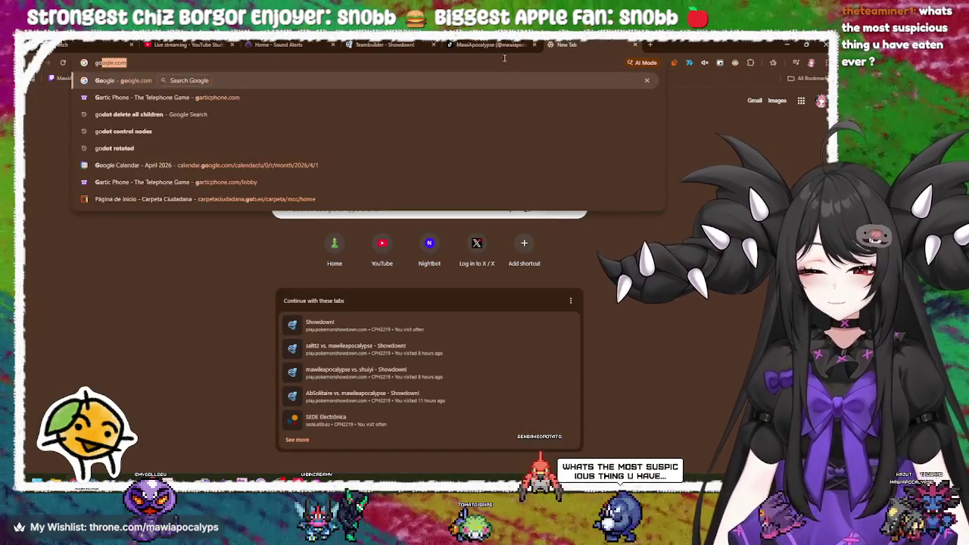
{"action": "type", "text": "dot cent"}
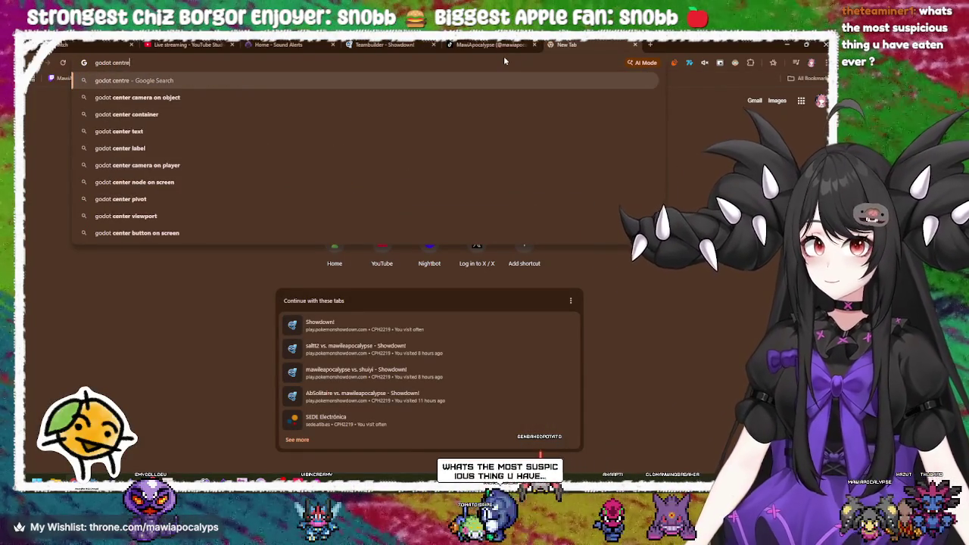
{"action": "type", "text": "er"}
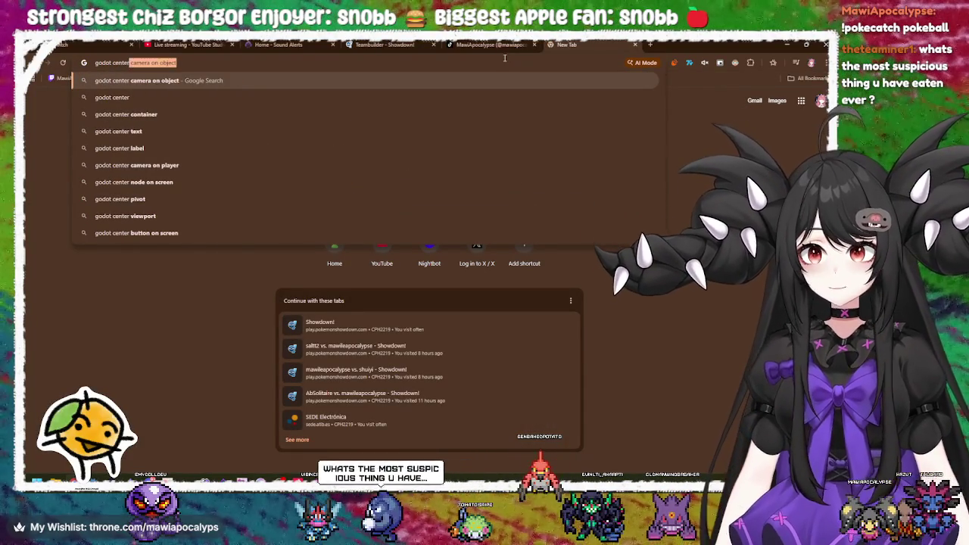
{"action": "type", "text": " node"}
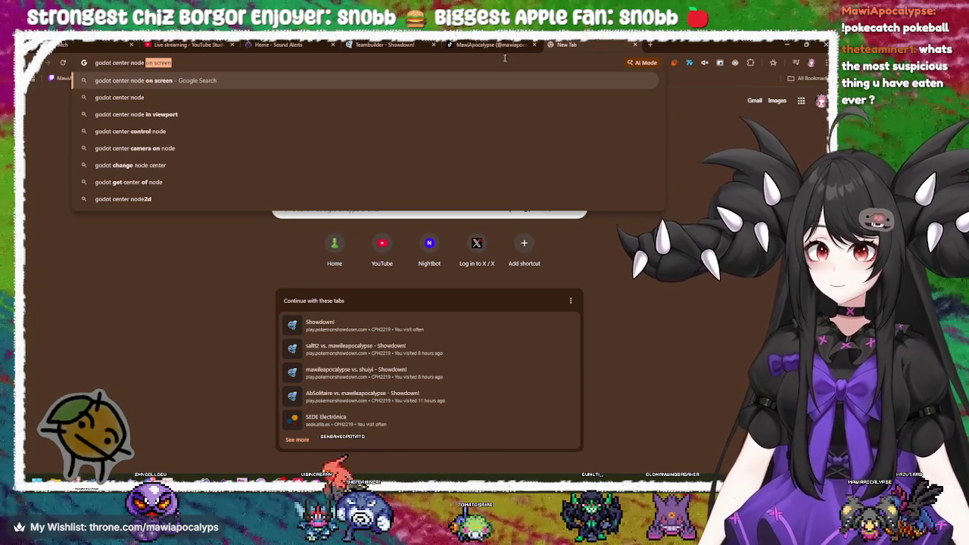
{"action": "key", "text": "Delete"}
{"action": "key", "text": "Return"}
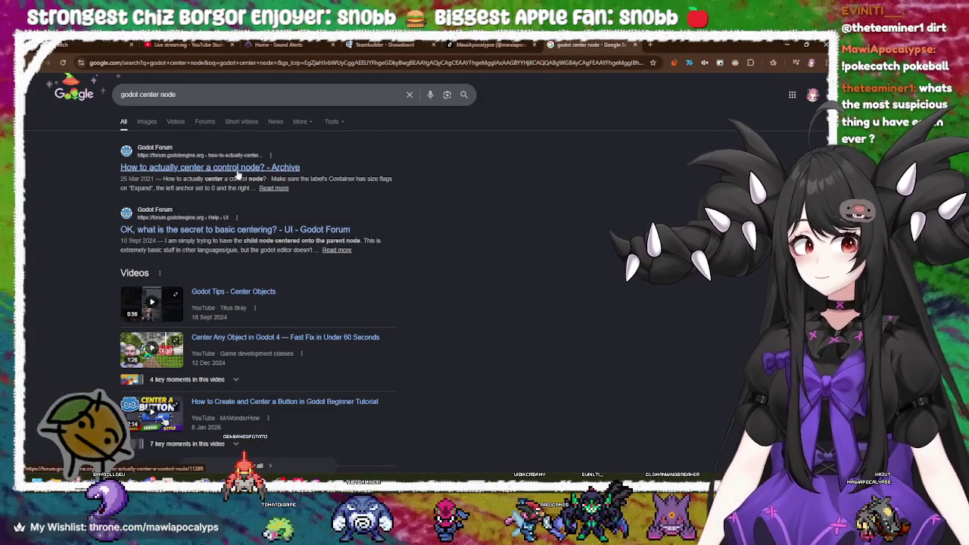
Refine the query to 'godot center 3dnode', then '2dnode', and open the Reddit thread.
{"action": "left_click", "coordinate": [252, 94]}
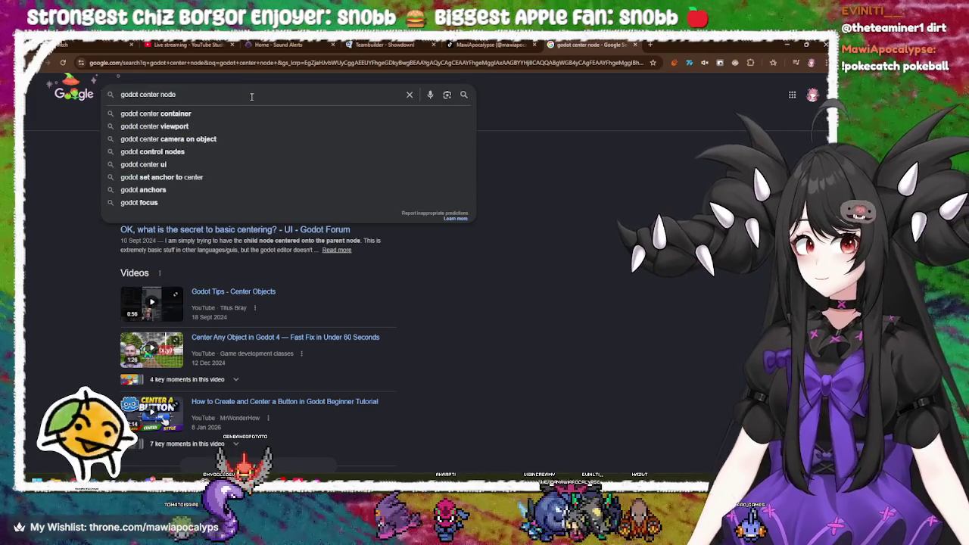
{"action": "type", "text": "3d"}
{"action": "key", "text": "Return"}
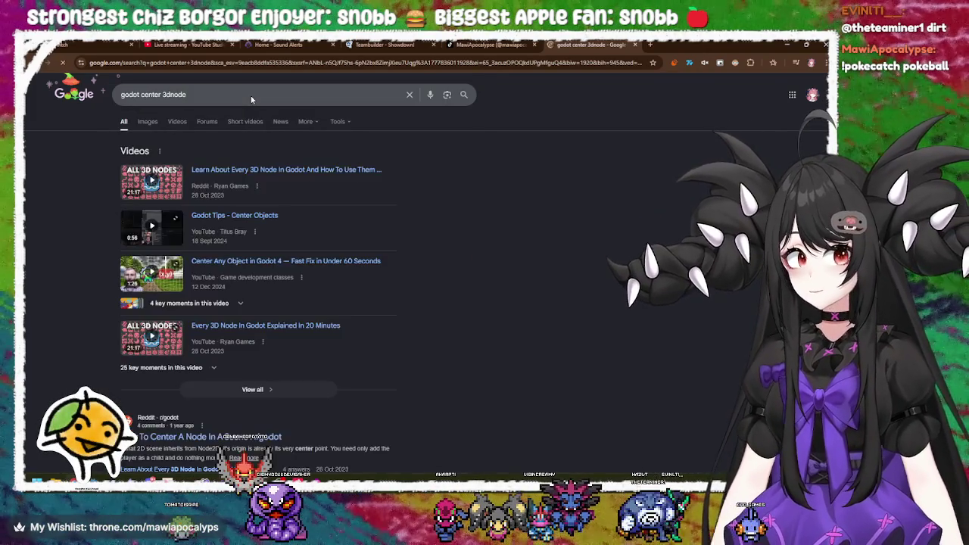
{"action": "left_click", "coordinate": [165, 95]}
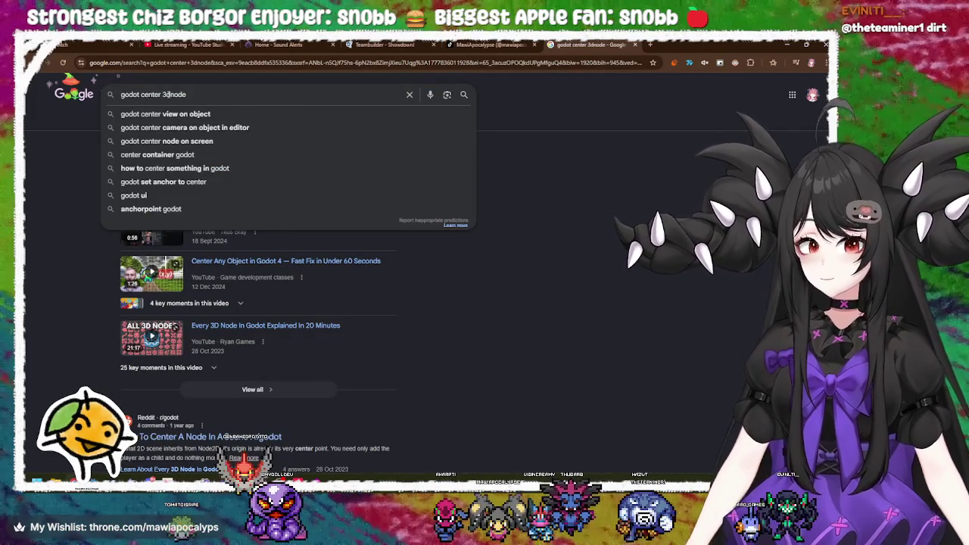
{"action": "key", "text": "BackSpace"}
{"action": "type", "text": "2"}
{"action": "key", "text": "Return"}
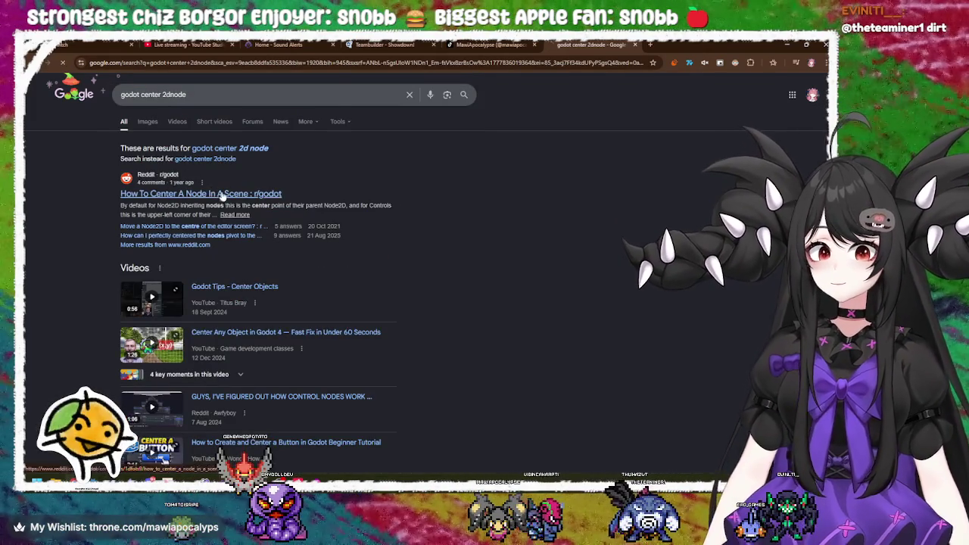
{"action": "left_click", "coordinate": [220, 194]}
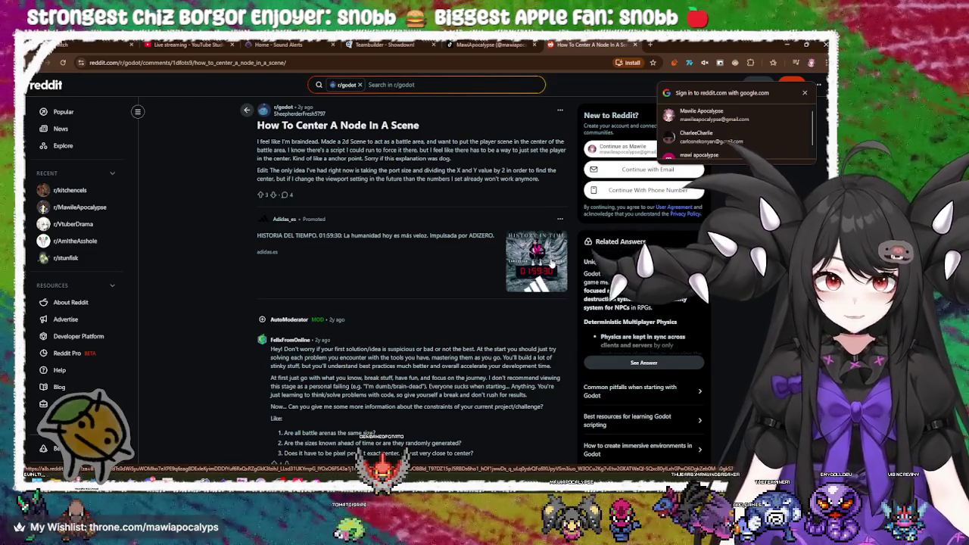
Read the first Reddit replies on centering a node and close the Google sign-in prompt.
{"action": "scroll", "coordinate": [469, 339], "scroll_direction": "down", "scroll_amount": 3}
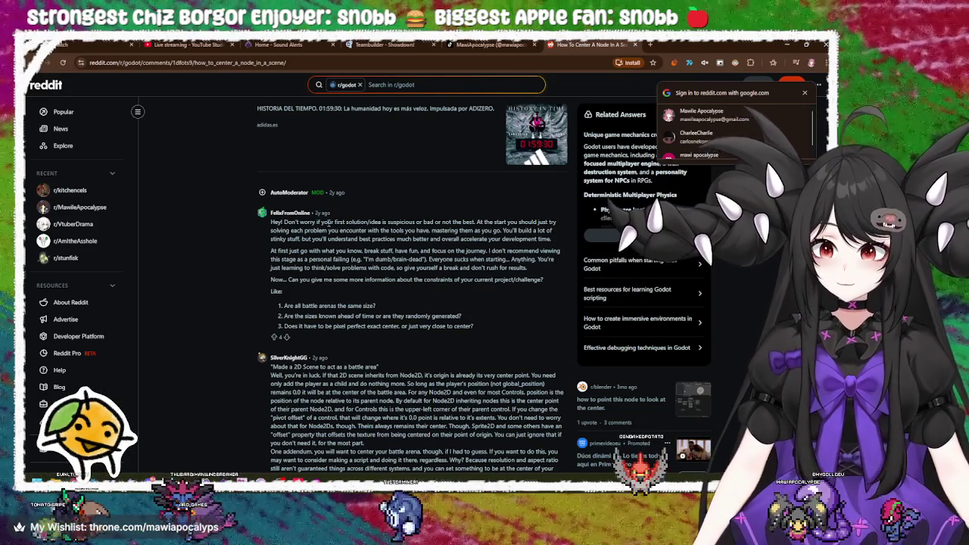
{"action": "left_click_drag", "start_coordinate": [327, 222], "coordinate": [419, 252]}
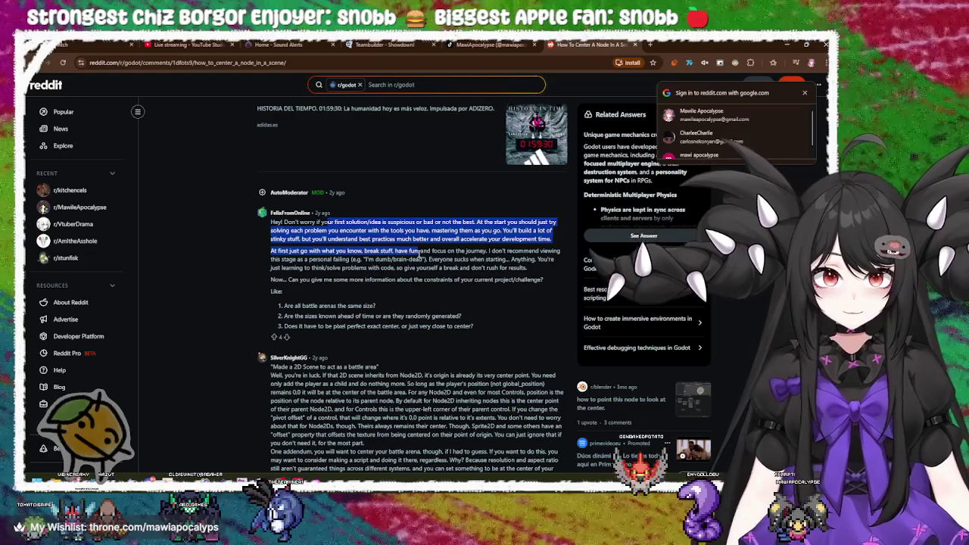
{"action": "left_click", "coordinate": [403, 254]}
{"action": "left_click_drag", "start_coordinate": [270, 223], "coordinate": [470, 267]}
{"action": "left_click", "coordinate": [470, 267]}
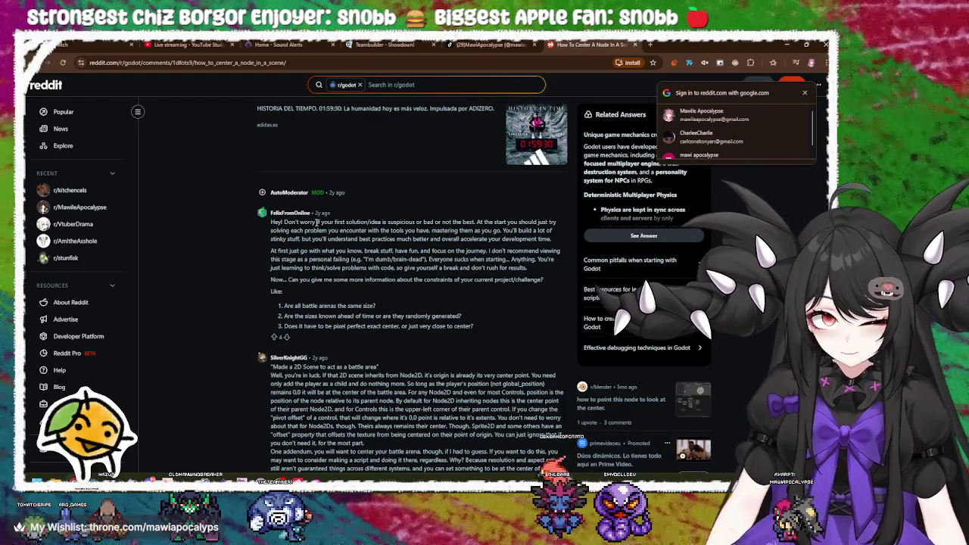
{"action": "left_click", "coordinate": [804, 93]}
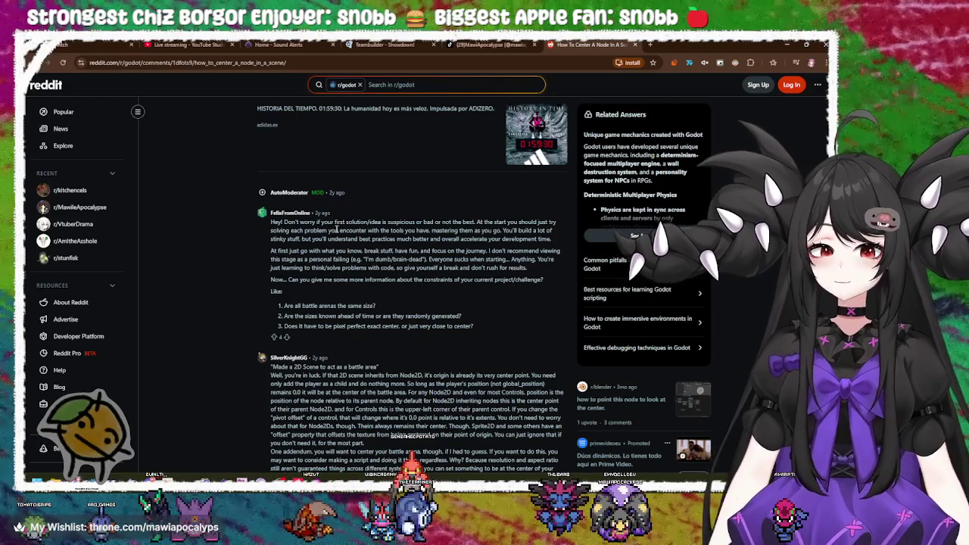
Keep reading the replies about a node's center point, then return to Godot.
{"action": "mouse_move", "coordinate": [320, 222]}
{"action": "left_mouse_down"}
{"action": "mouse_move", "coordinate": [386, 222]}
{"action": "mouse_move", "coordinate": [424, 240]}
{"action": "left_mouse_up"}
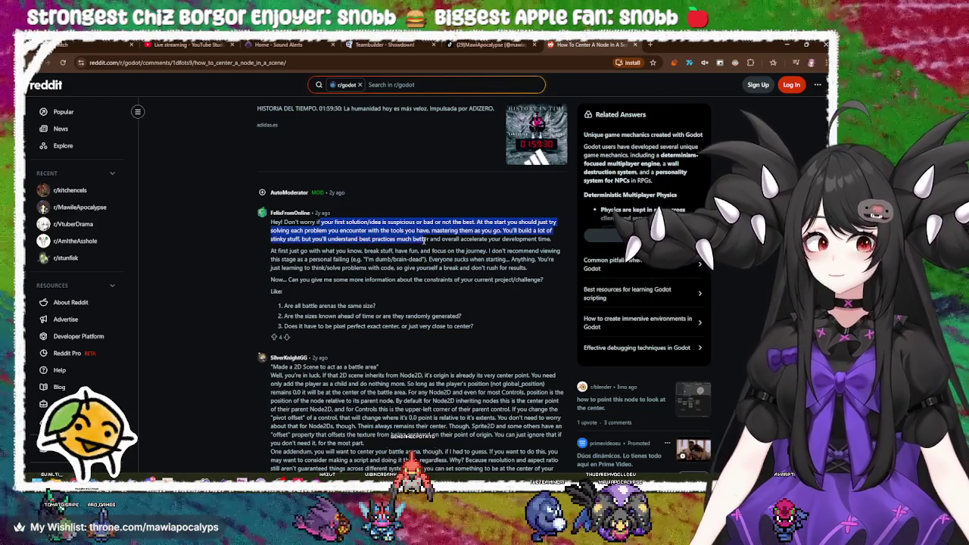
{"action": "left_click", "coordinate": [423, 239]}
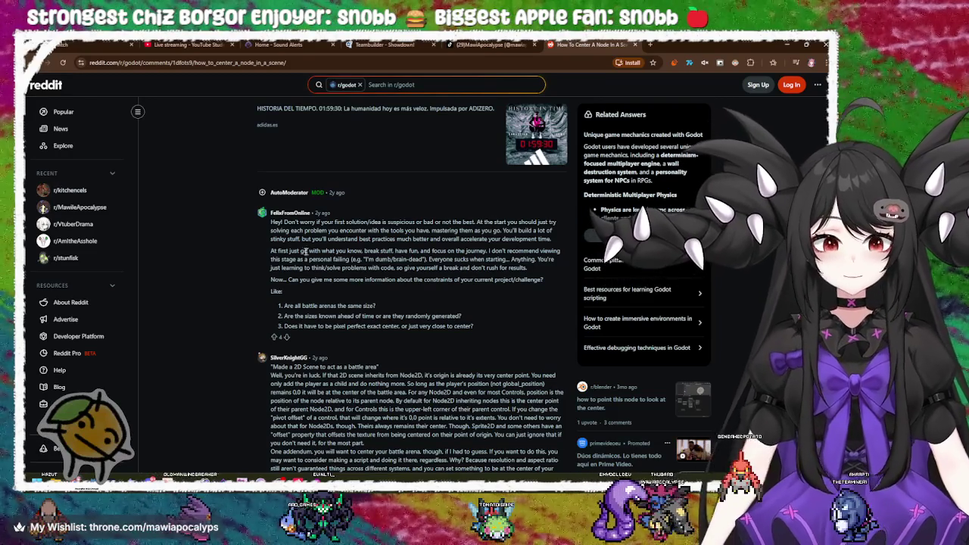
{"action": "mouse_move", "coordinate": [295, 250]}
{"action": "left_mouse_down"}
{"action": "mouse_move", "coordinate": [390, 240]}
{"action": "mouse_move", "coordinate": [415, 251]}
{"action": "mouse_move", "coordinate": [498, 247]}
{"action": "mouse_move", "coordinate": [298, 278]}
{"action": "mouse_move", "coordinate": [327, 280]}
{"action": "mouse_move", "coordinate": [299, 286]}
{"action": "mouse_move", "coordinate": [301, 279]}
{"action": "mouse_move", "coordinate": [549, 281]}
{"action": "mouse_move", "coordinate": [325, 279]}
{"action": "mouse_move", "coordinate": [495, 279]}
{"action": "left_mouse_up"}
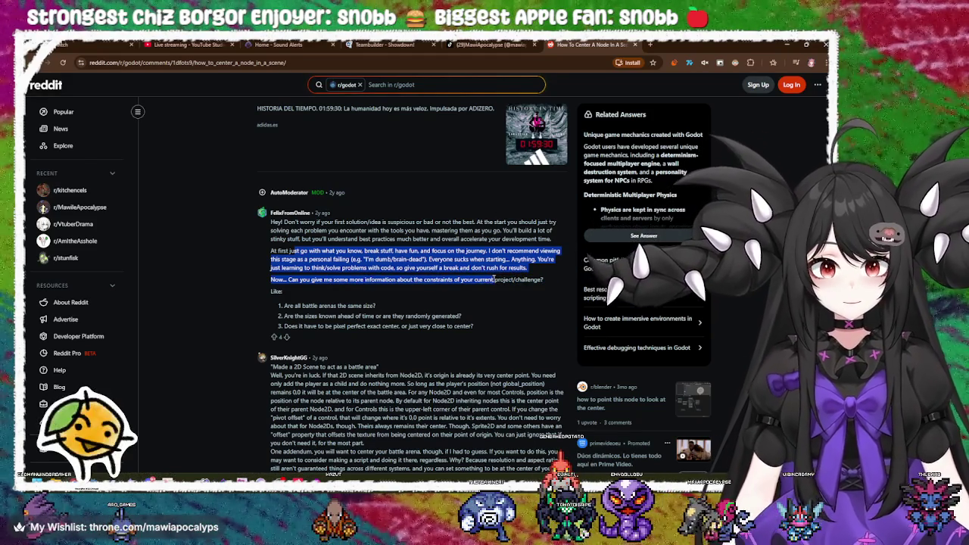
{"action": "scroll", "coordinate": [488, 280], "scroll_direction": "down", "scroll_amount": 3}
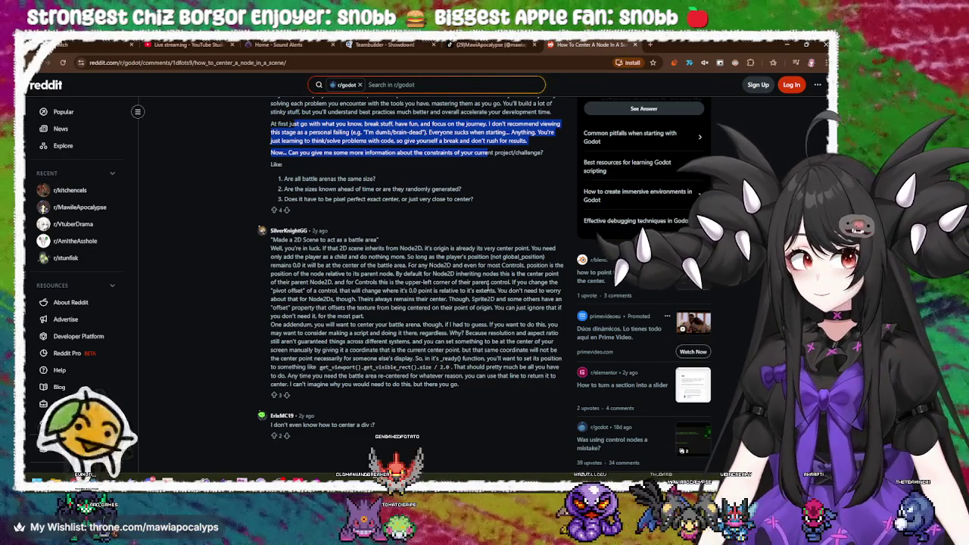
{"action": "mouse_move", "coordinate": [527, 273]}
{"action": "left_mouse_down"}
{"action": "mouse_move", "coordinate": [558, 281]}
{"action": "mouse_move", "coordinate": [536, 289]}
{"action": "left_mouse_up"}
{"action": "key", "text": "alt+Tab"}
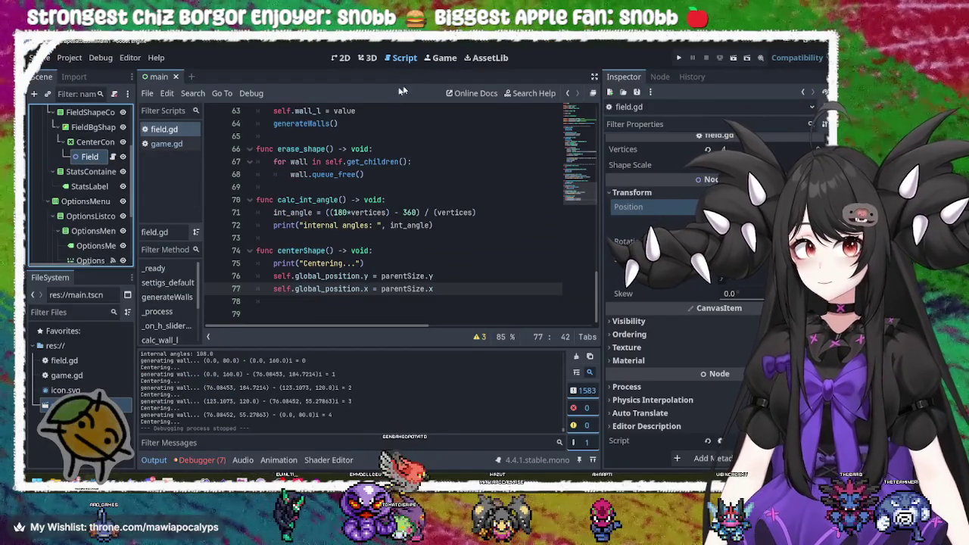
Show the 2D canvas and inspect the CenterContainer and FieldBgShape nodes.
{"action": "left_click", "coordinate": [341, 57]}
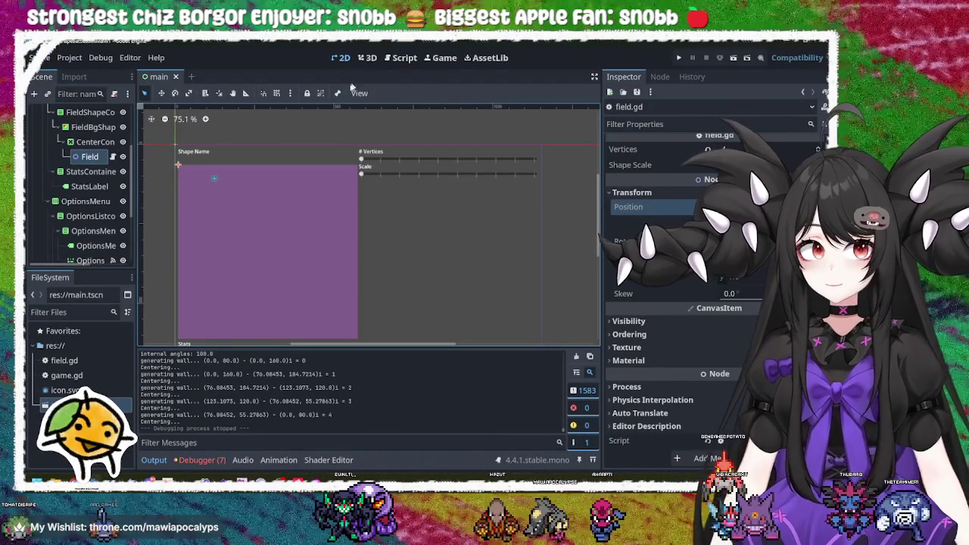
{"action": "left_click", "coordinate": [96, 145]}
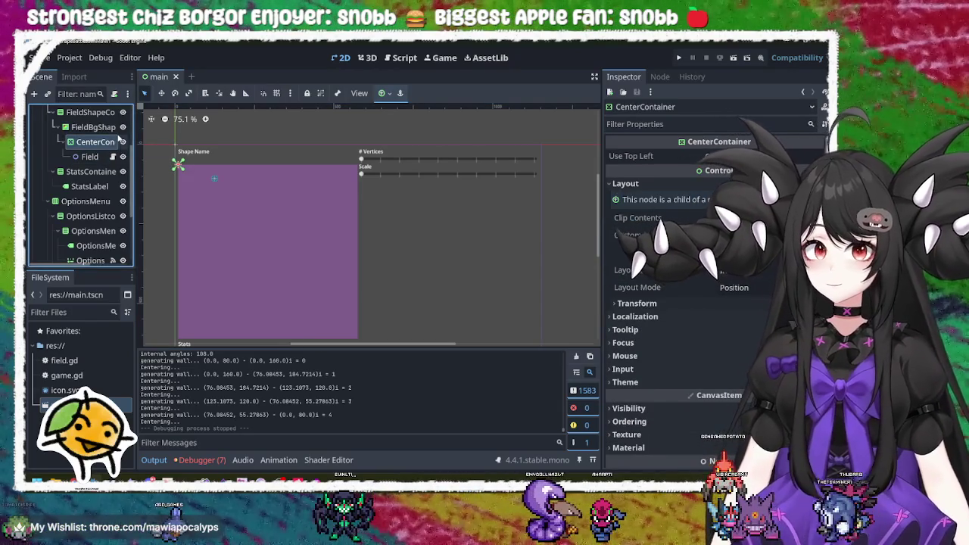
{"action": "left_click", "coordinate": [94, 128]}
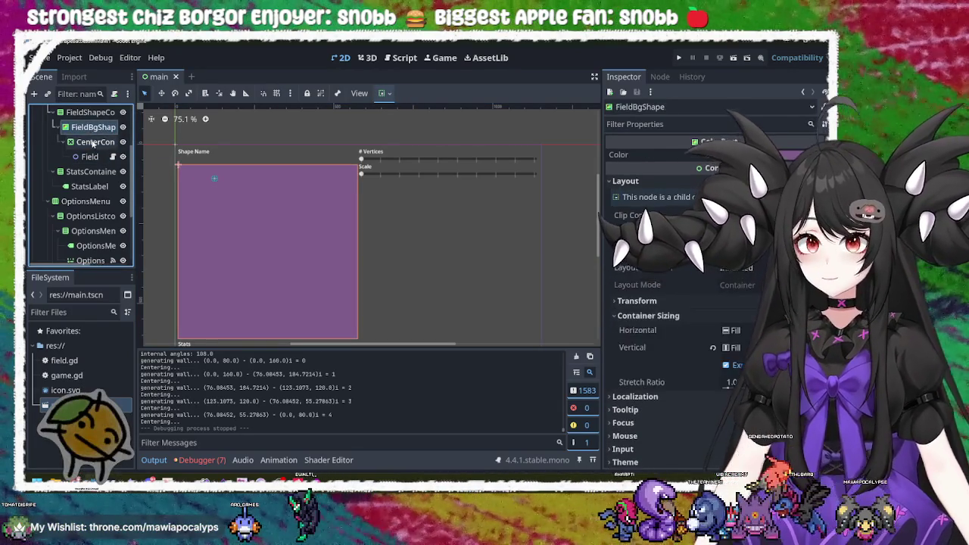
{"action": "left_click", "coordinate": [92, 143]}
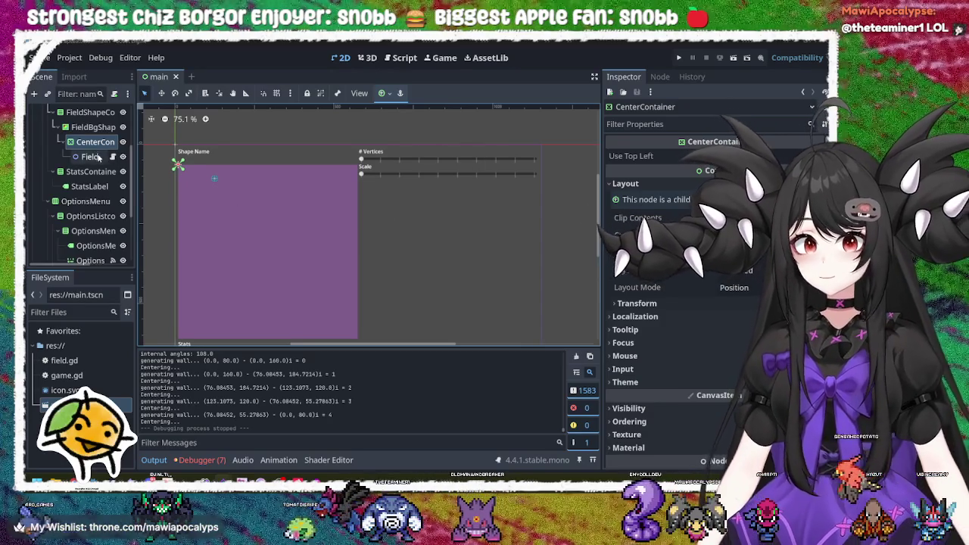
{"action": "left_click", "coordinate": [89, 157]}
{"action": "left_click", "coordinate": [95, 142]}
{"action": "left_click", "coordinate": [94, 130]}
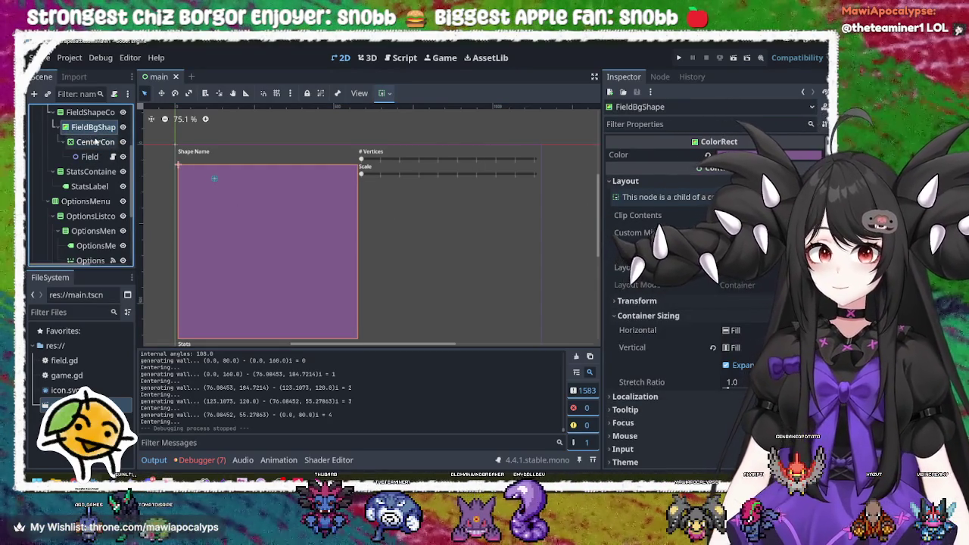
{"action": "left_click", "coordinate": [96, 143]}
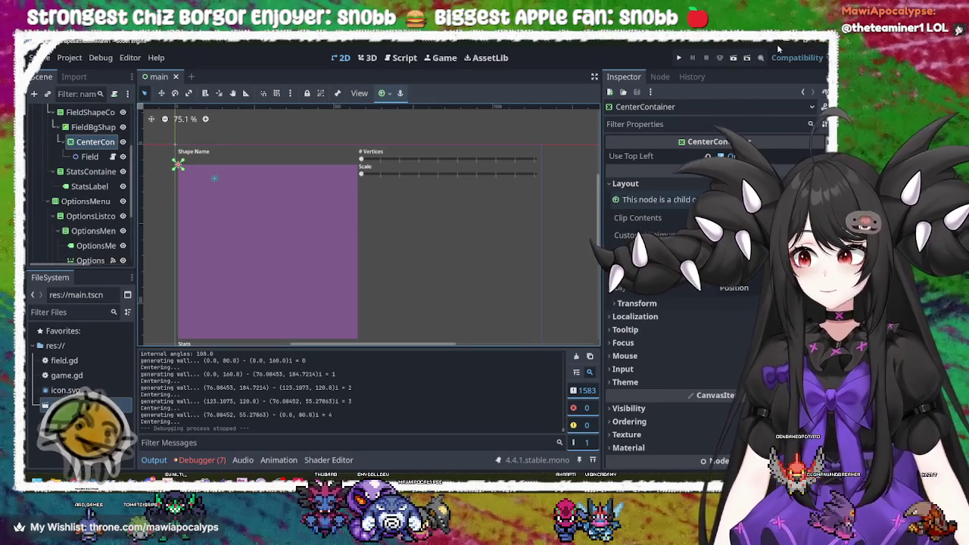
Select the Field node to view its properties in the Inspector.
{"action": "scroll", "coordinate": [84, 176], "scroll_direction": "up", "scroll_amount": 3}
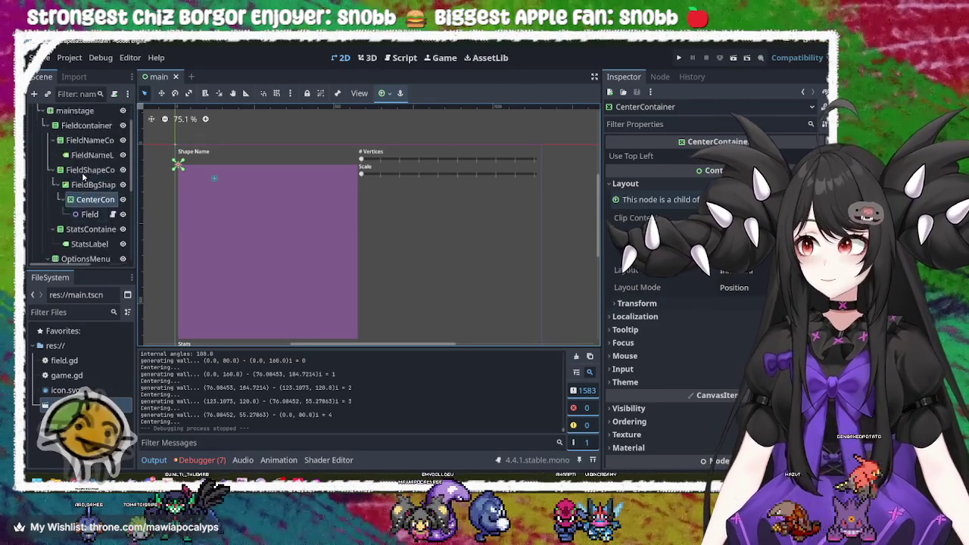
{"action": "scroll", "coordinate": [84, 175], "scroll_direction": "down", "scroll_amount": 2}
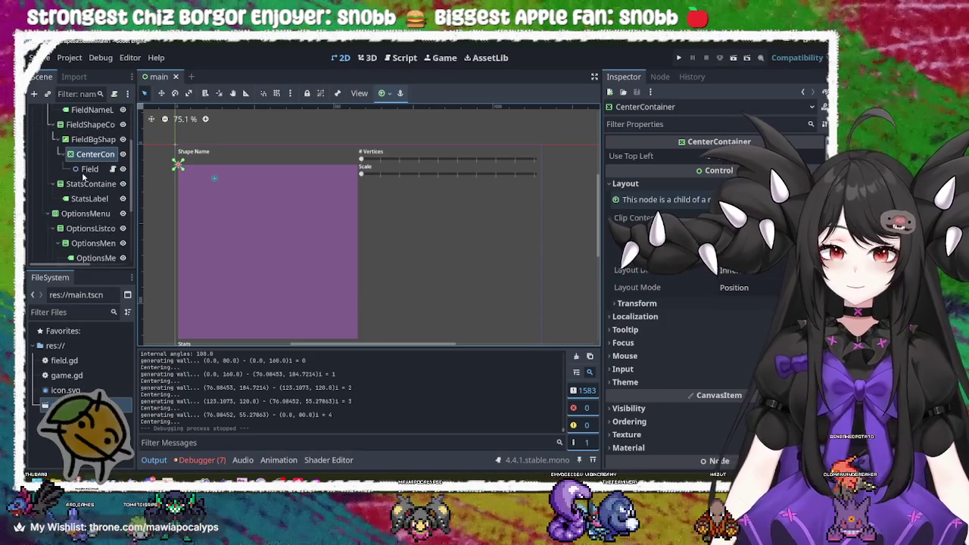
{"action": "scroll", "coordinate": [84, 175], "scroll_direction": "down", "scroll_amount": 2}
{"action": "scroll", "coordinate": [84, 176], "scroll_direction": "up", "scroll_amount": 1}
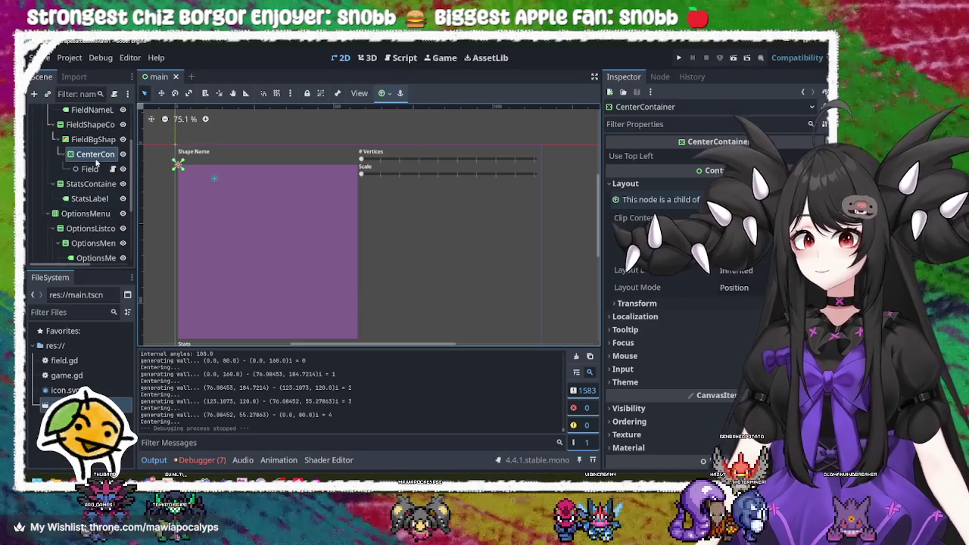
{"action": "left_click", "coordinate": [89, 168]}
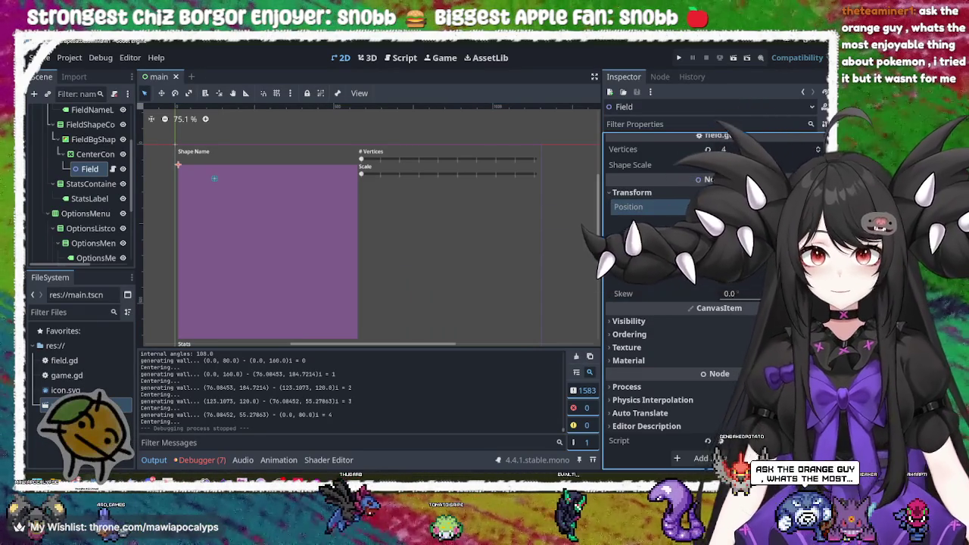
Try shifting the Field node rightwards, then return it to the arena's corner.
{"action": "left_click_drag", "start_coordinate": [698, 208], "coordinate": [726, 208]}
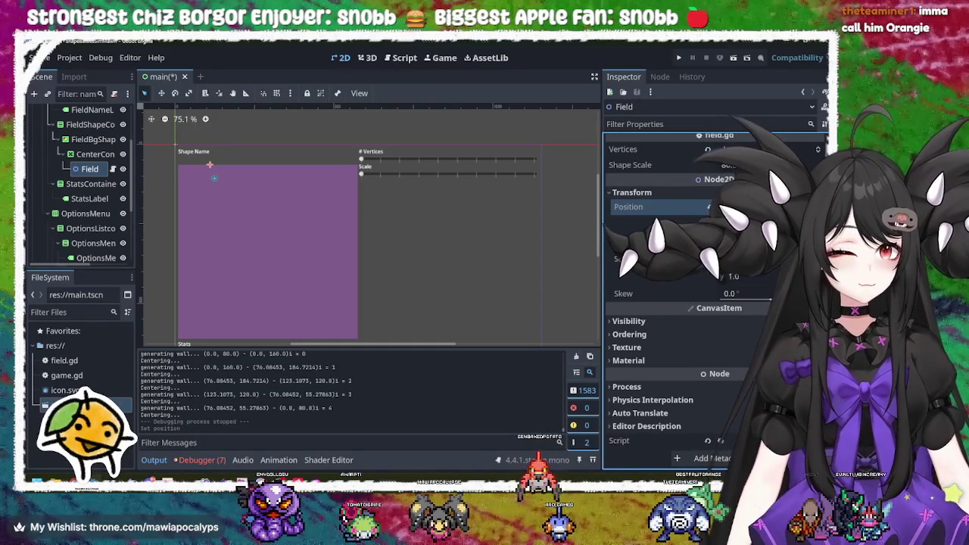
{"action": "key", "text": "Return"}
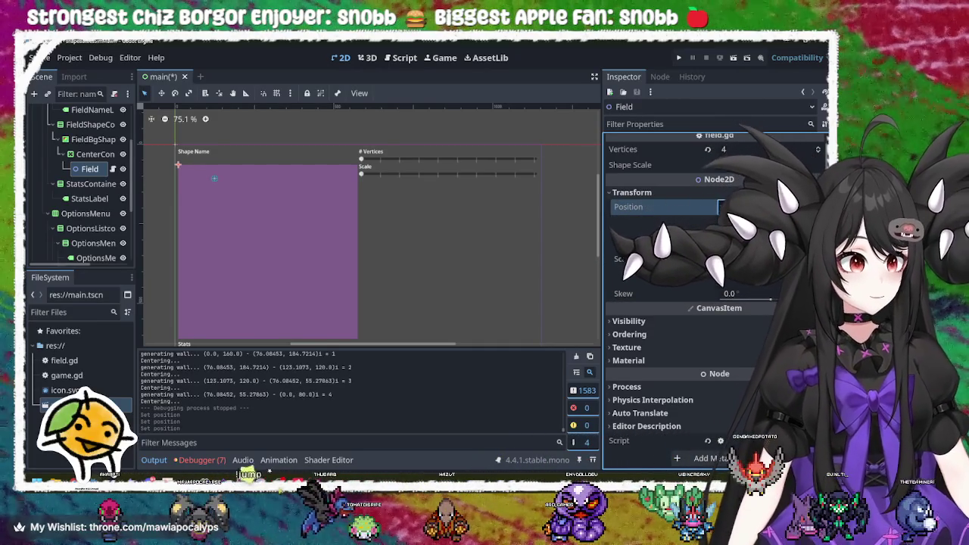
{"action": "scroll", "coordinate": [684, 223], "scroll_direction": "up", "scroll_amount": 1}
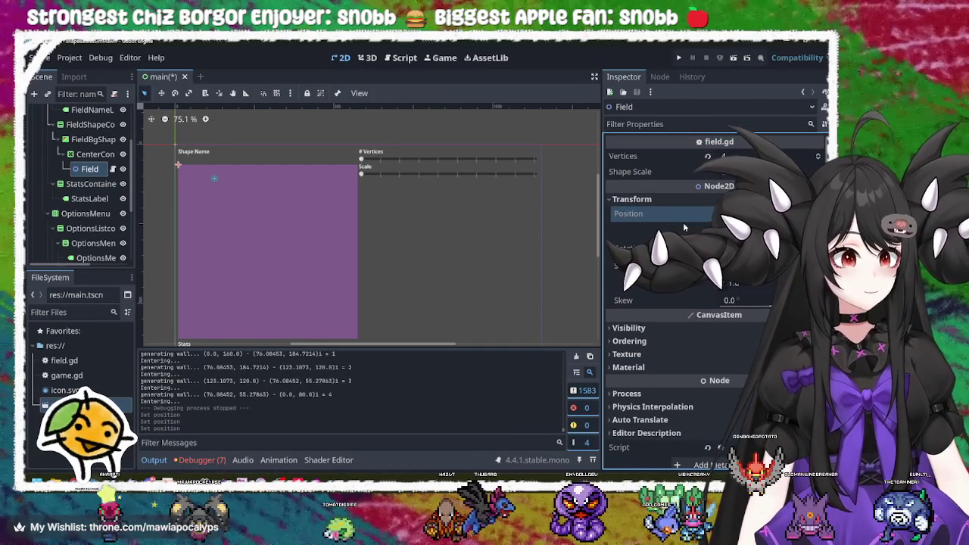
{"action": "scroll", "coordinate": [685, 225], "scroll_direction": "down", "scroll_amount": 1}
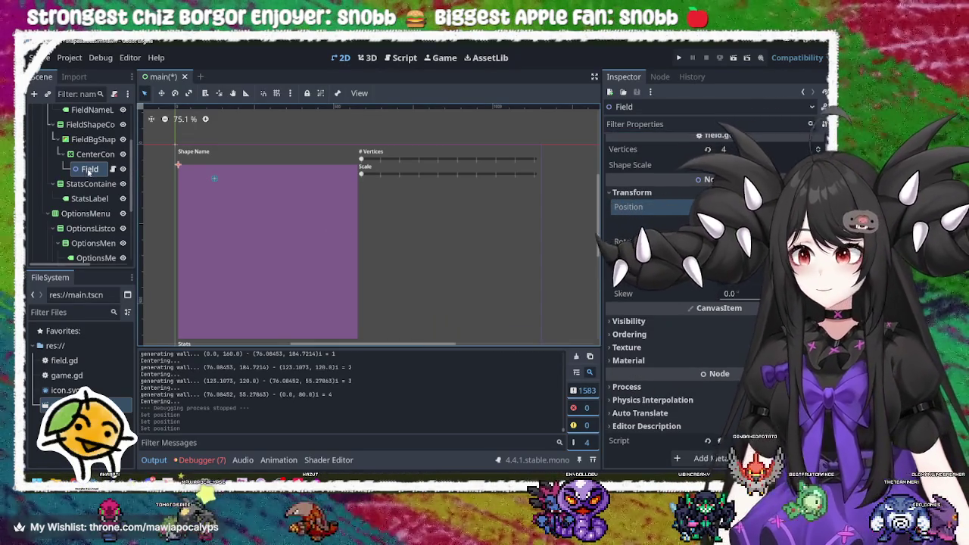
Drag the Field node to the purple arena's centre at about (274, 268).
{"action": "left_click", "coordinate": [92, 154]}
{"action": "left_click", "coordinate": [89, 170]}
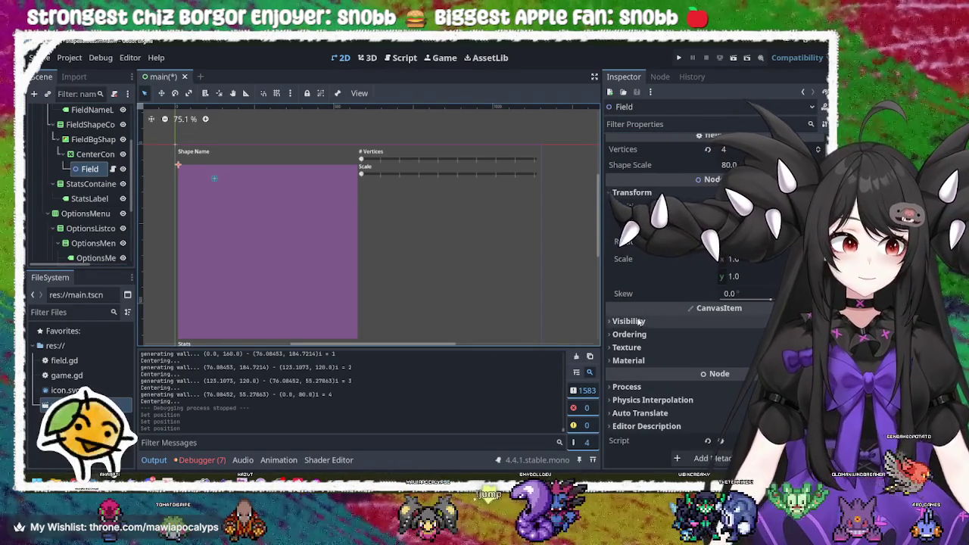
{"action": "mouse_move", "coordinate": [179, 167]}
{"action": "left_mouse_down"}
{"action": "mouse_move", "coordinate": [215, 223]}
{"action": "mouse_move", "coordinate": [255, 255]}
{"action": "mouse_move", "coordinate": [264, 249]}
{"action": "left_mouse_up"}
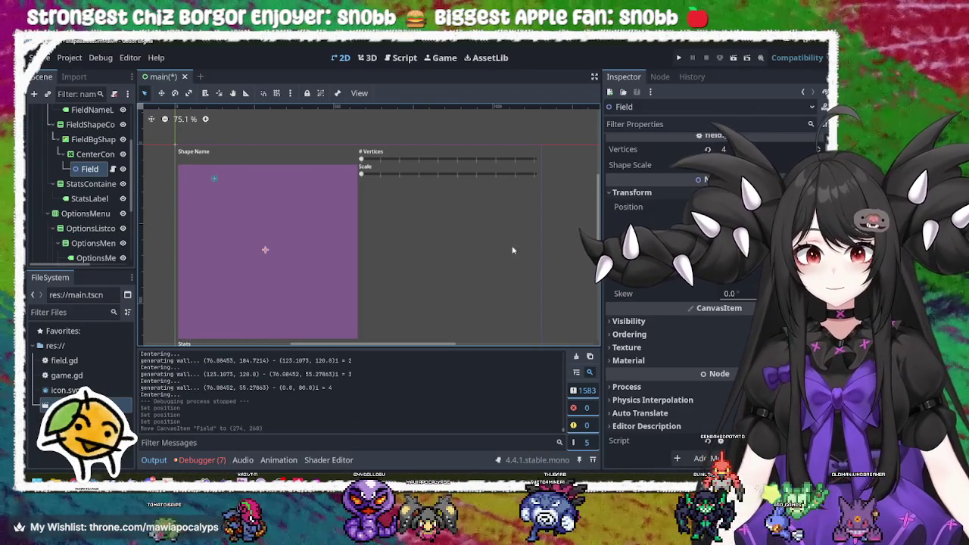
{"action": "left_click", "coordinate": [94, 155]}
{"action": "left_click", "coordinate": [90, 168]}
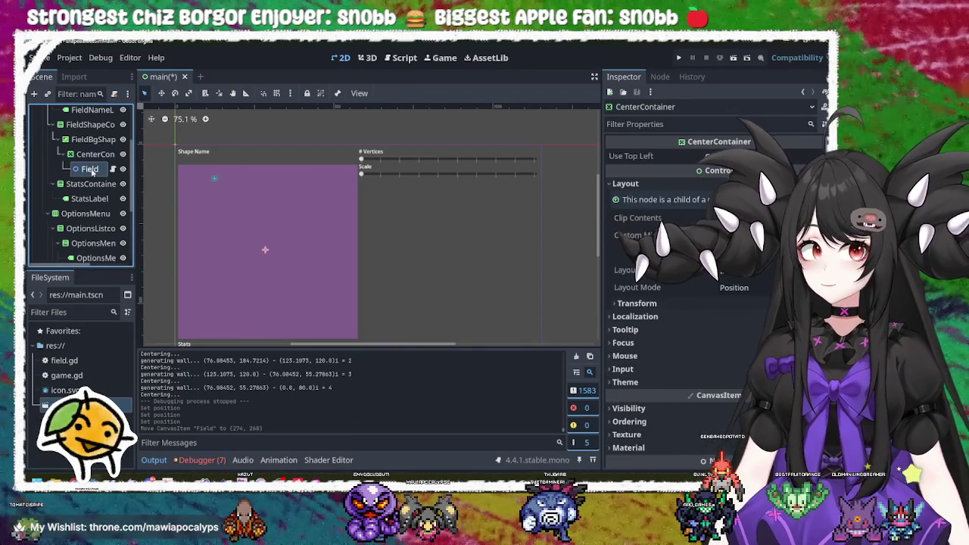
{"action": "left_click", "coordinate": [94, 154]}
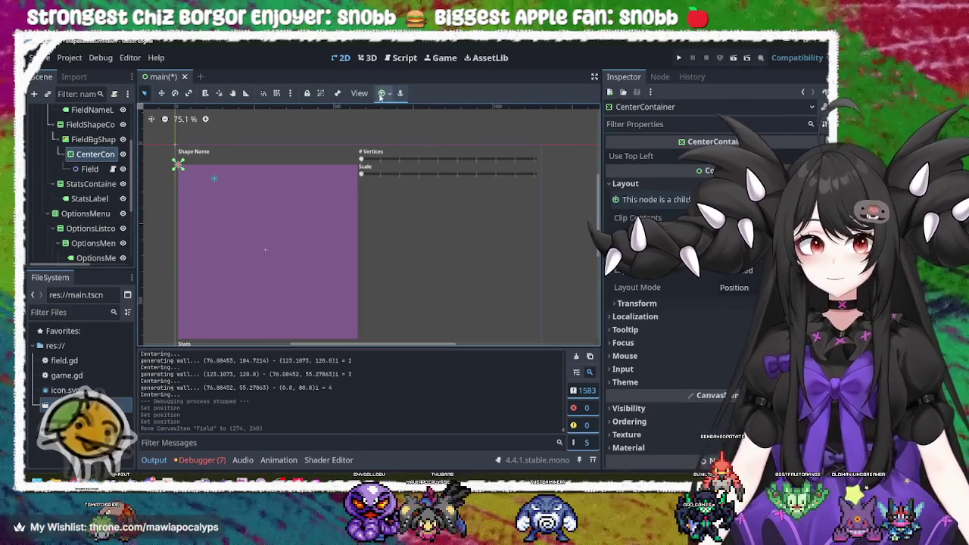
Apply the Full Rect anchor preset to the CenterContainer.
{"action": "left_click", "coordinate": [382, 93]}
{"action": "left_click", "coordinate": [441, 176]}
{"action": "left_click", "coordinate": [440, 176]}
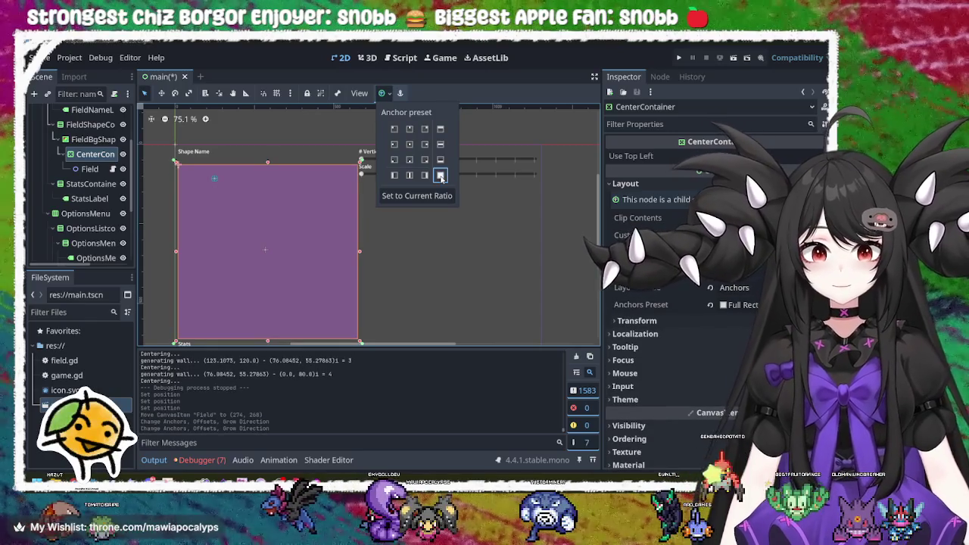
{"action": "left_click", "coordinate": [436, 76]}
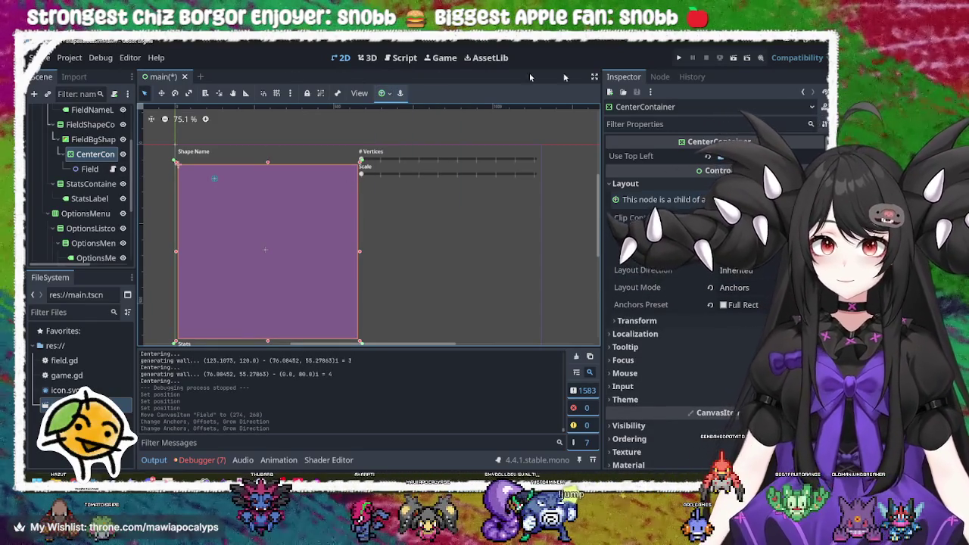
Test-run the game, adjusting the scale and vertex sliders, then stop it.
{"action": "left_click", "coordinate": [678, 58]}
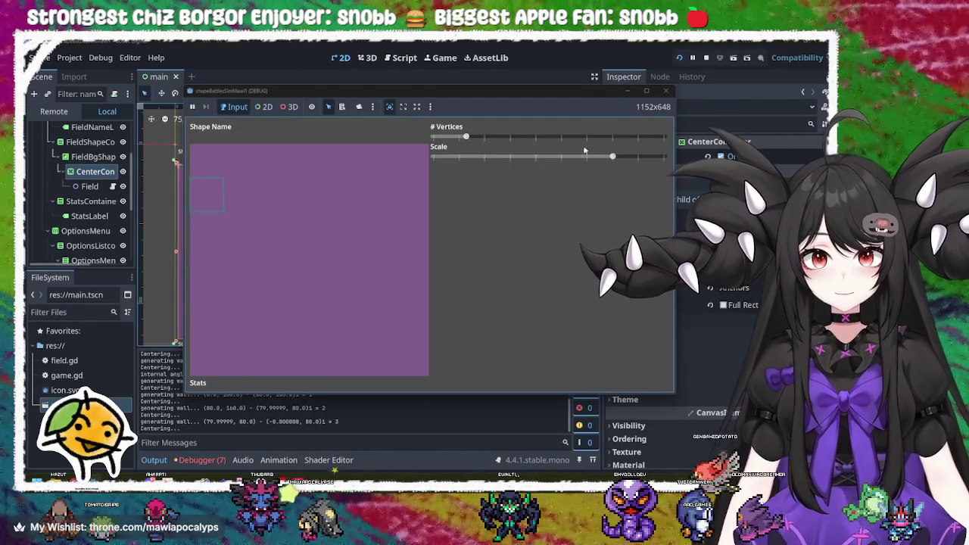
{"action": "mouse_move", "coordinate": [613, 162]}
{"action": "left_mouse_down"}
{"action": "mouse_move", "coordinate": [507, 162]}
{"action": "mouse_move", "coordinate": [654, 162]}
{"action": "mouse_move", "coordinate": [489, 164]}
{"action": "mouse_move", "coordinate": [612, 162]}
{"action": "left_mouse_up"}
{"action": "mouse_move", "coordinate": [465, 136]}
{"action": "left_mouse_down"}
{"action": "mouse_move", "coordinate": [532, 136]}
{"action": "mouse_move", "coordinate": [498, 136]}
{"action": "left_mouse_up"}
{"action": "left_click", "coordinate": [665, 90]}
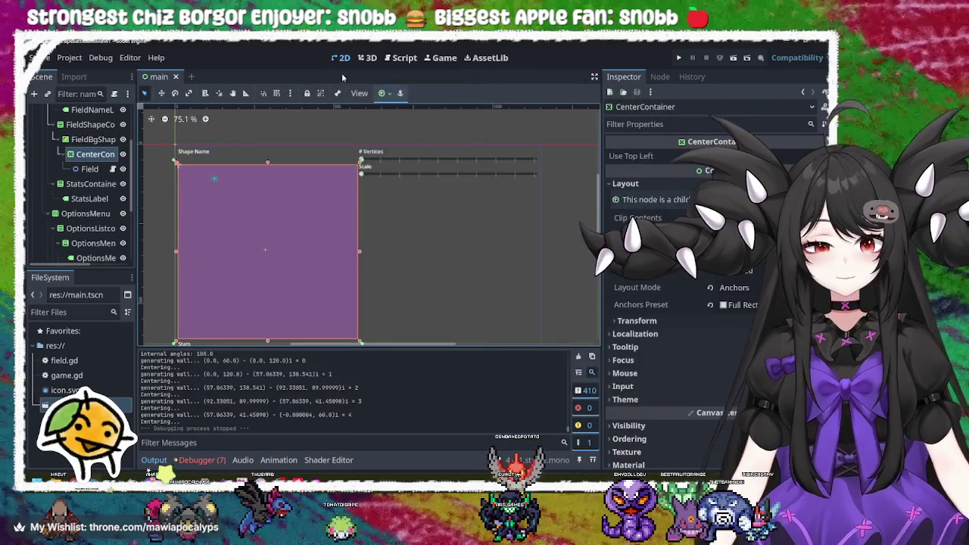
Open field.gd and locate where centerShape is called in the wall loop.
{"action": "left_click", "coordinate": [113, 170]}
{"action": "left_click", "coordinate": [395, 277]}
{"action": "double_click", "coordinate": [302, 251]}
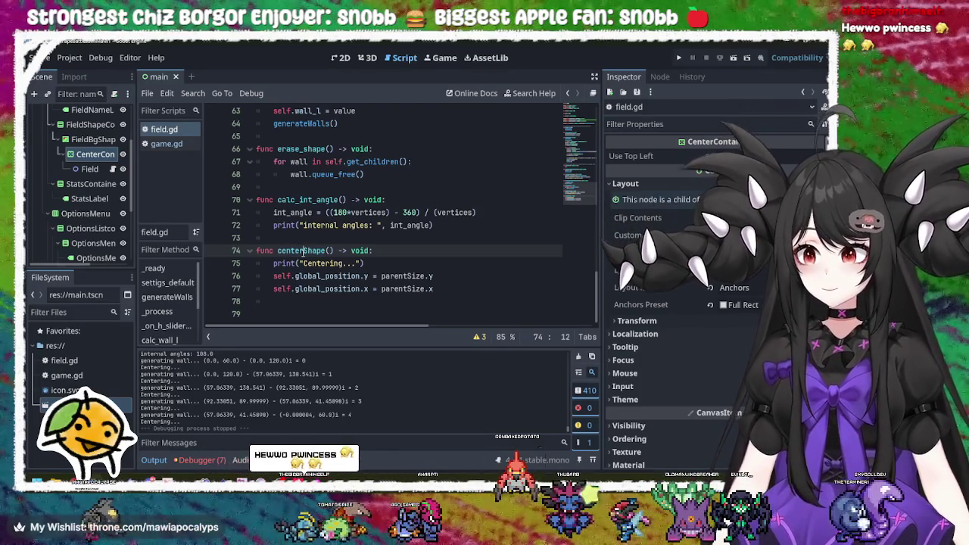
{"action": "scroll", "coordinate": [326, 250], "scroll_direction": "up", "scroll_amount": 4}
{"action": "scroll", "coordinate": [326, 250], "scroll_direction": "down", "scroll_amount": 4}
{"action": "double_click", "coordinate": [303, 251]}
{"action": "scroll", "coordinate": [340, 242], "scroll_direction": "up", "scroll_amount": 5}
{"action": "scroll", "coordinate": [346, 238], "scroll_direction": "up", "scroll_amount": 5}
{"action": "scroll", "coordinate": [345, 237], "scroll_direction": "down", "scroll_amount": 3}
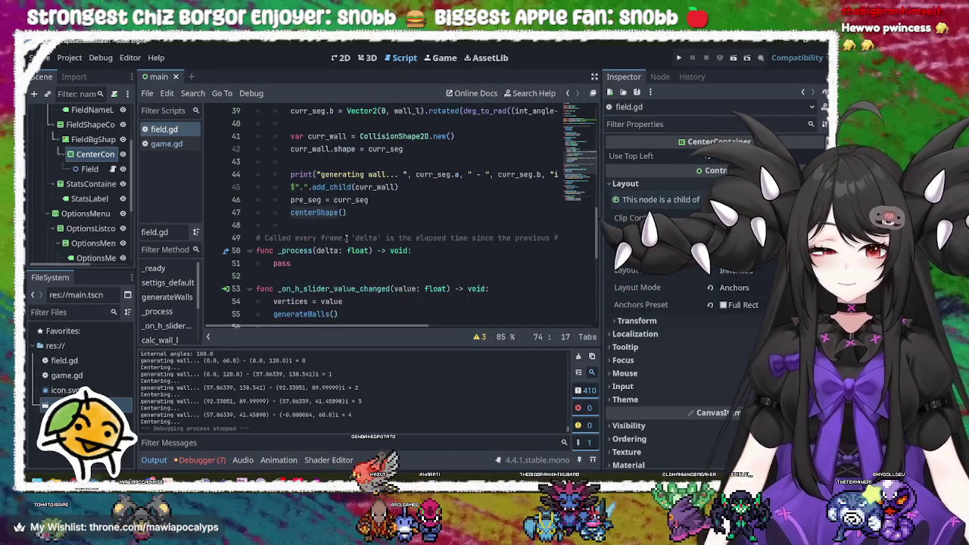
Delete the centerShape() call after pre_seg = curr_seg and run the game.
{"action": "left_click_drag", "start_coordinate": [360, 212], "coordinate": [390, 202]}
{"action": "key", "text": "BackSpace"}
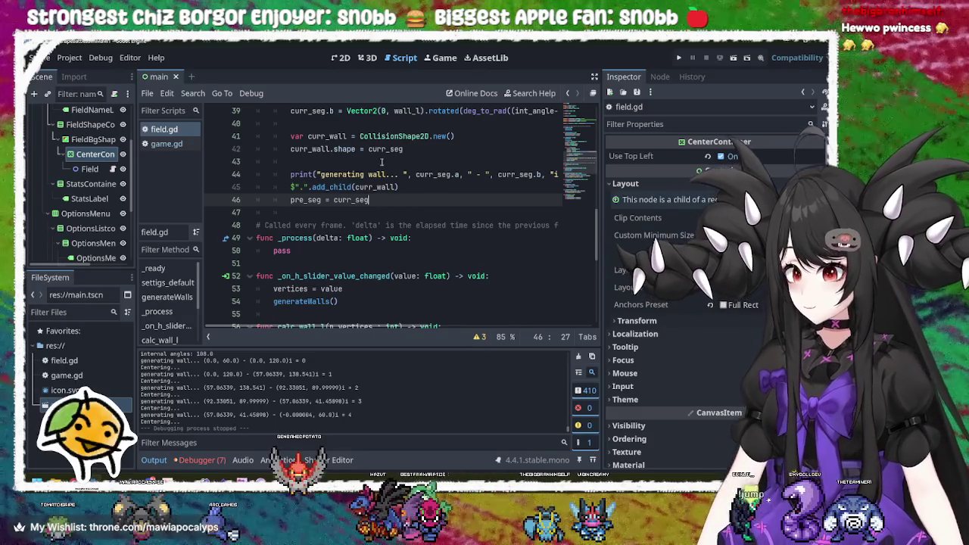
{"action": "left_click", "coordinate": [679, 59]}
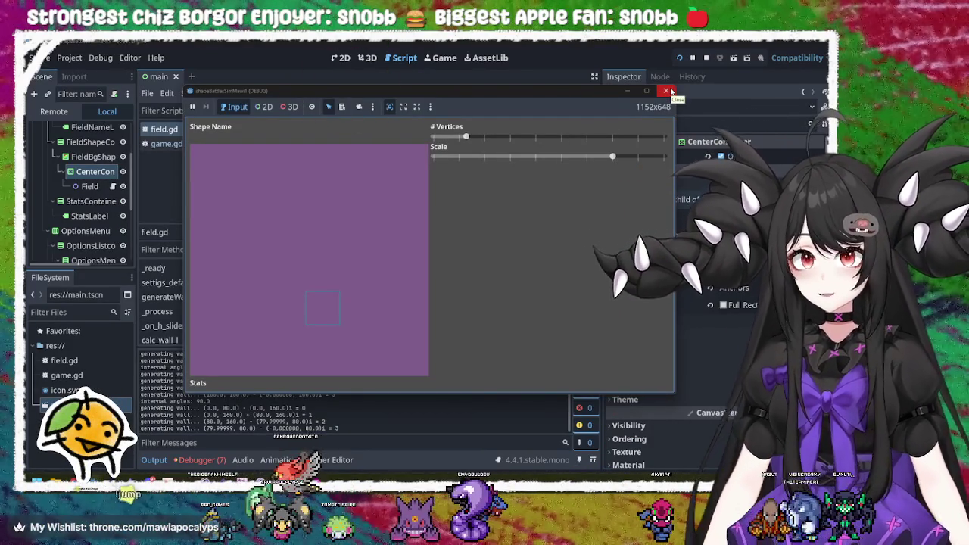
Revert the Field node's Position so its origin sits at the arena's top-left corner.
{"action": "left_click", "coordinate": [669, 91]}
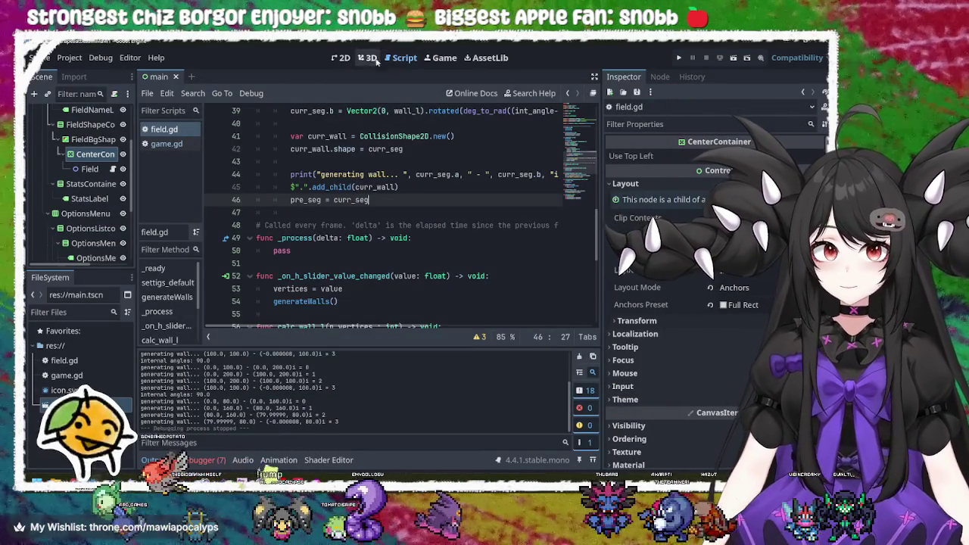
{"action": "left_click", "coordinate": [340, 57]}
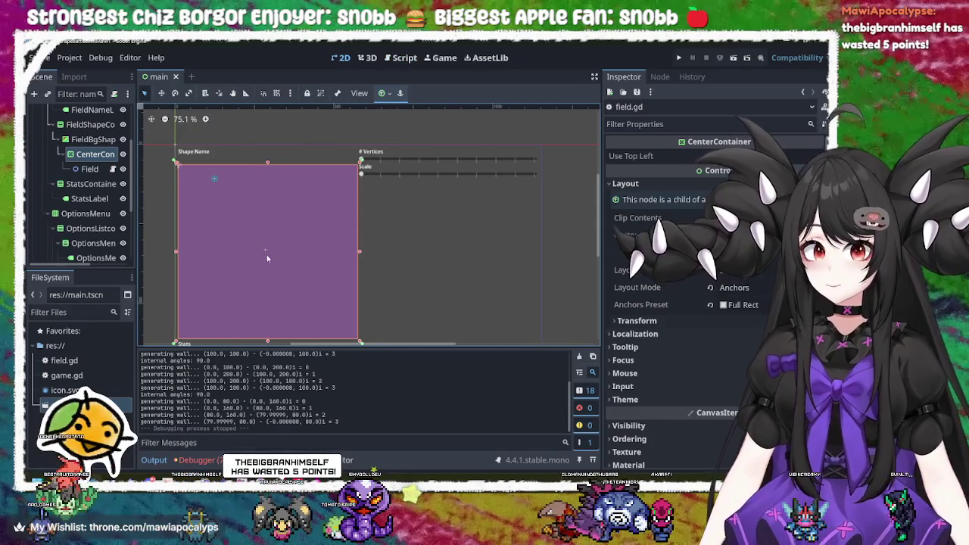
{"action": "left_click", "coordinate": [265, 252]}
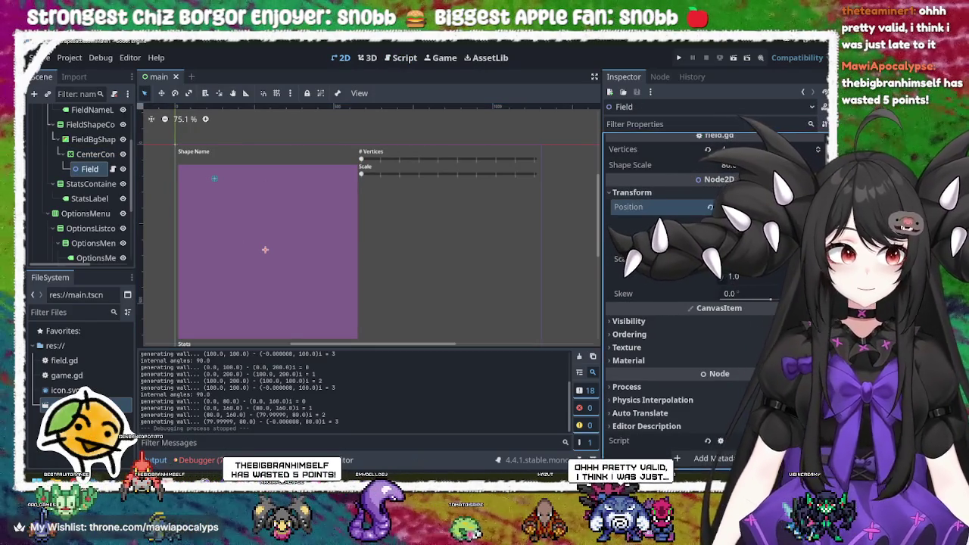
{"action": "left_click", "coordinate": [710, 207]}
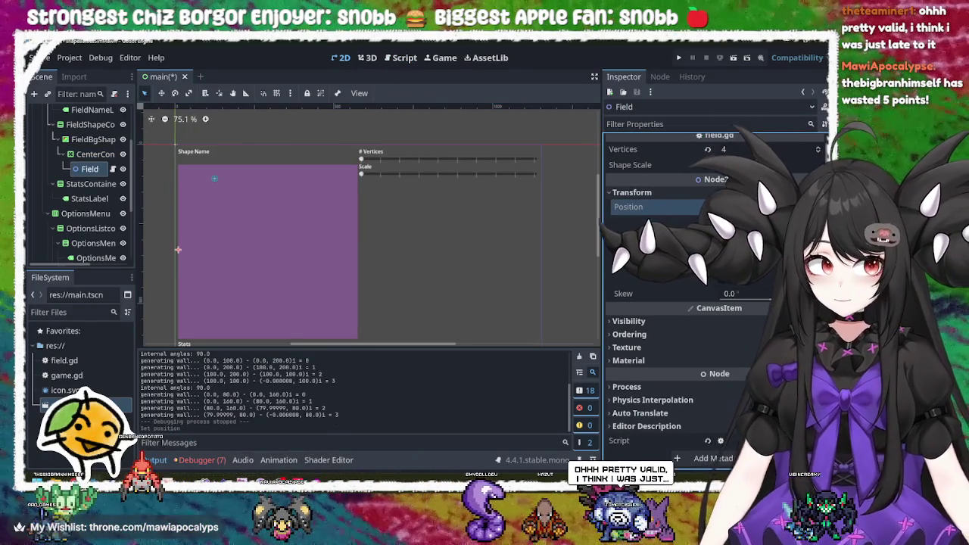
{"action": "left_click", "coordinate": [710, 206]}
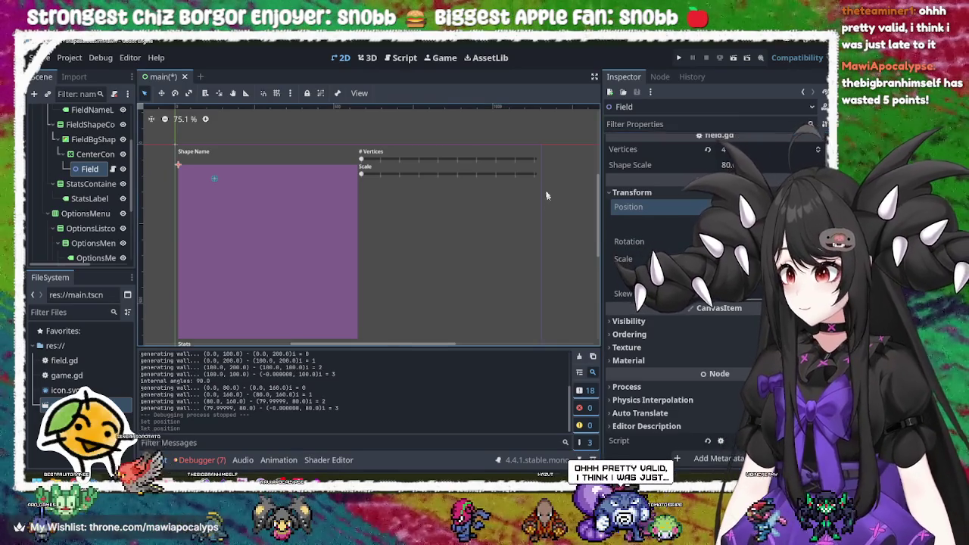
Test-run the game to check the arena, then close it.
{"action": "left_click", "coordinate": [278, 200]}
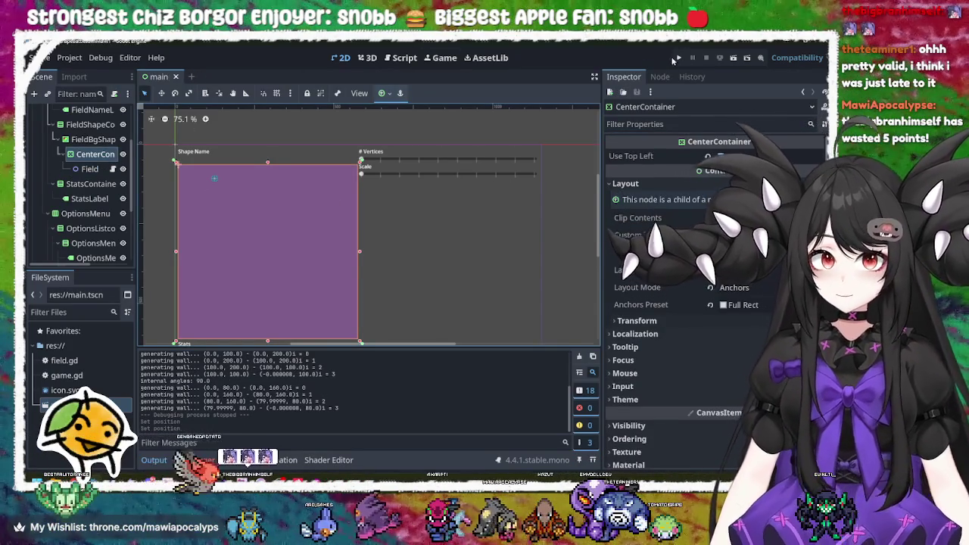
{"action": "left_click", "coordinate": [676, 58]}
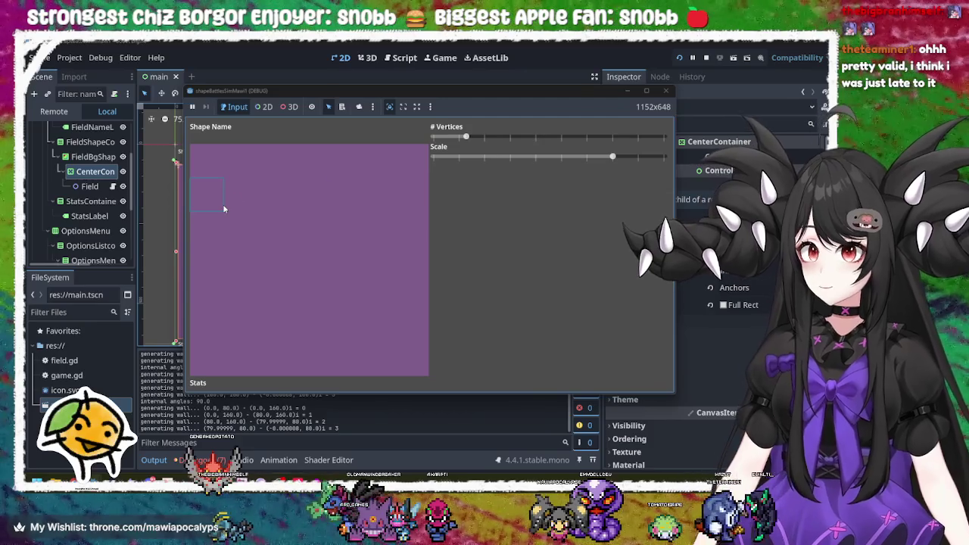
{"action": "left_click", "coordinate": [663, 89]}
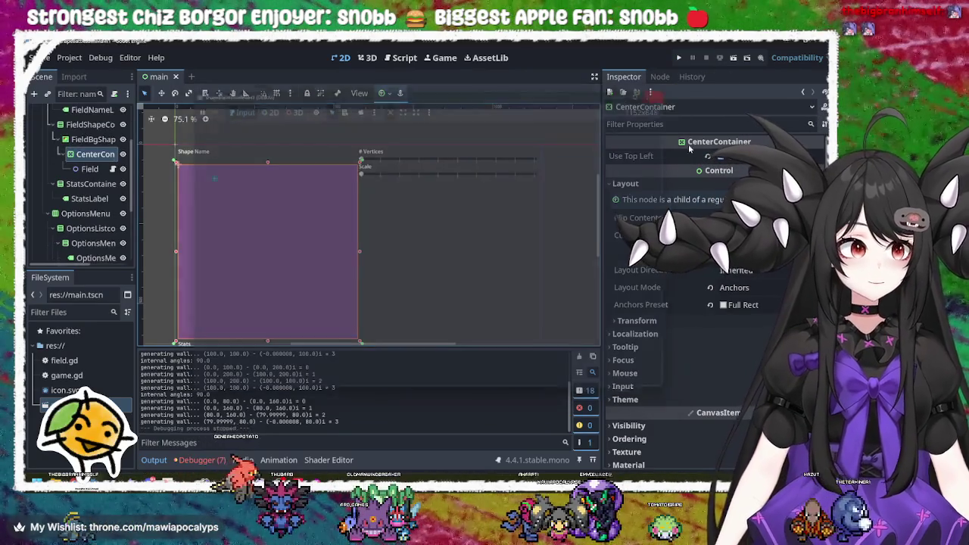
Set the CenterContainer's anchors to the Full Rect preset and check Field's position.
{"action": "left_click", "coordinate": [90, 168]}
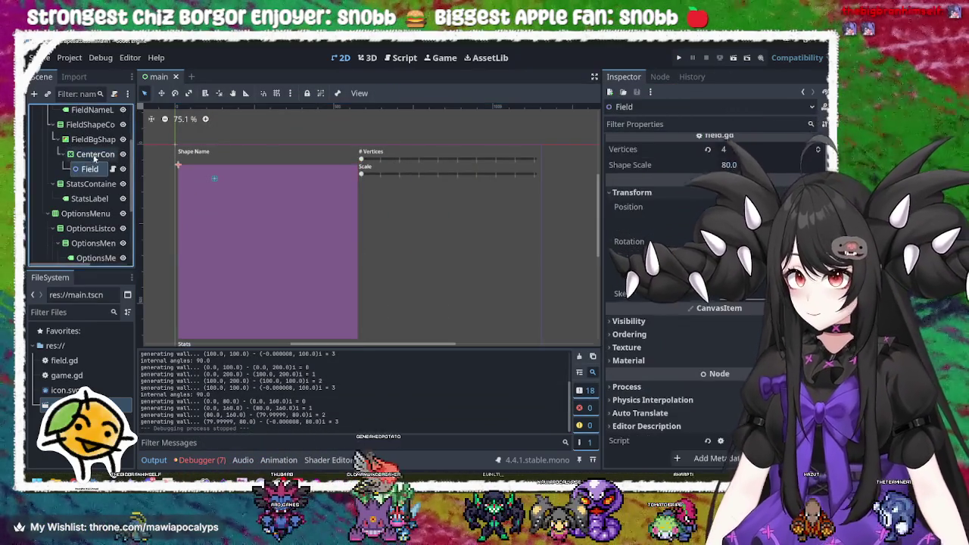
{"action": "left_click", "coordinate": [93, 154]}
{"action": "left_click", "coordinate": [384, 92]}
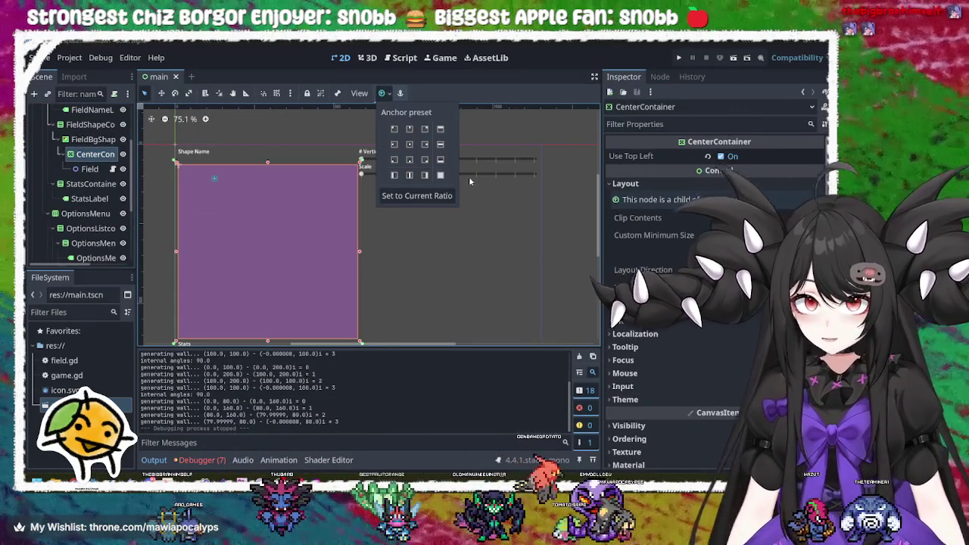
{"action": "left_click", "coordinate": [440, 174]}
{"action": "left_click", "coordinate": [137, 199]}
{"action": "left_click", "coordinate": [89, 170]}
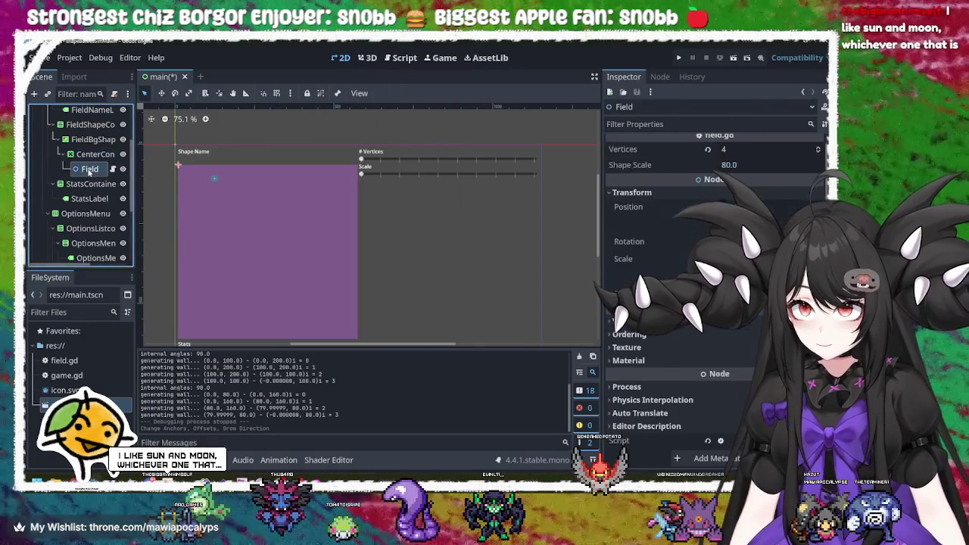
{"action": "left_click", "coordinate": [95, 153]}
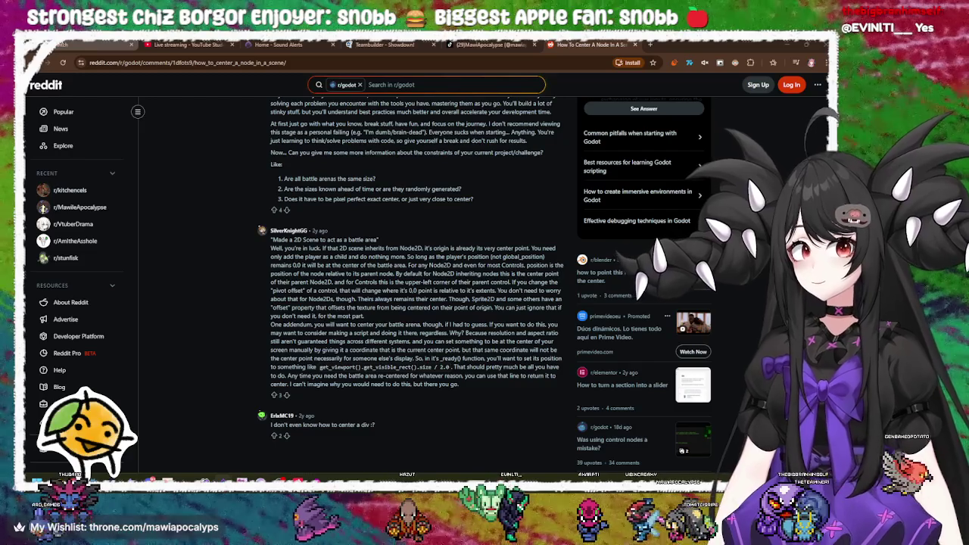
Read the replies in the r/godot 'How to center a node in a scene' thread.
{"action": "mouse_move", "coordinate": [91, 44]}
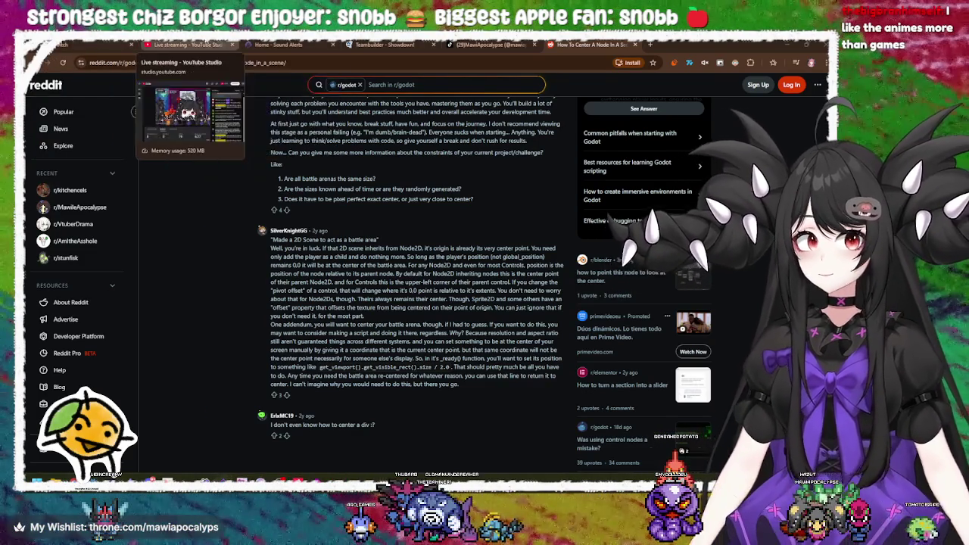
Check the YouTube Studio, Sound Alerts and Showdown tabs, close the teambuilder, return to Reddit.
{"action": "left_click", "coordinate": [186, 44]}
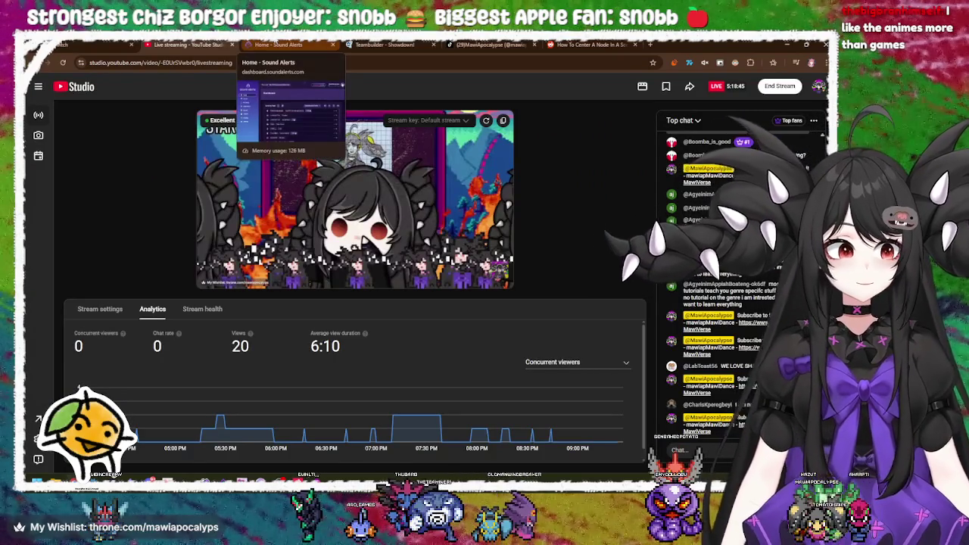
{"action": "left_click", "coordinate": [276, 44]}
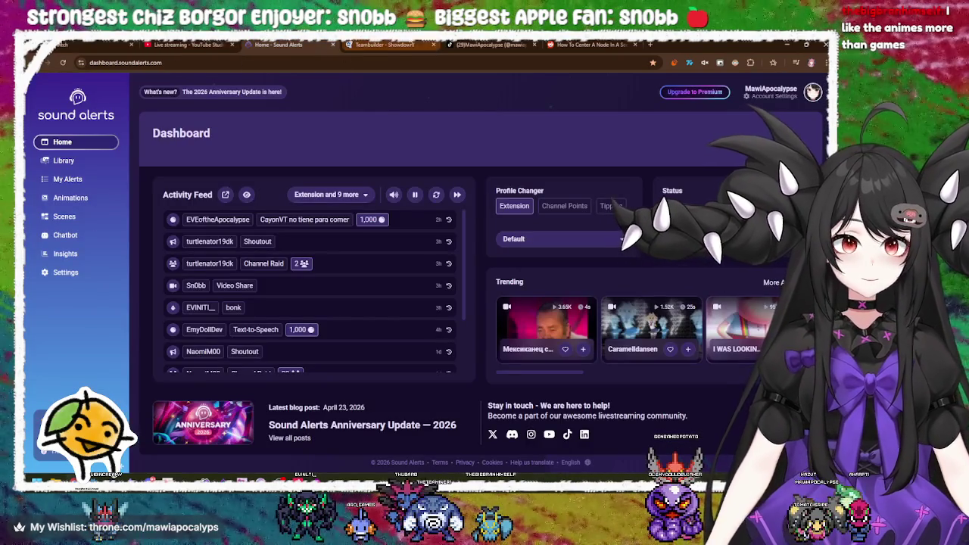
{"action": "left_click", "coordinate": [384, 44]}
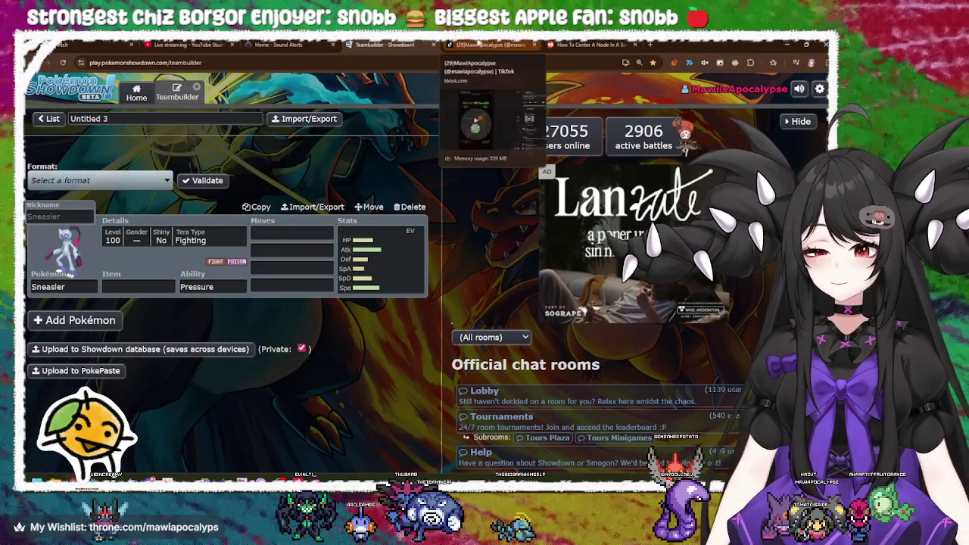
{"action": "left_click", "coordinate": [432, 44]}
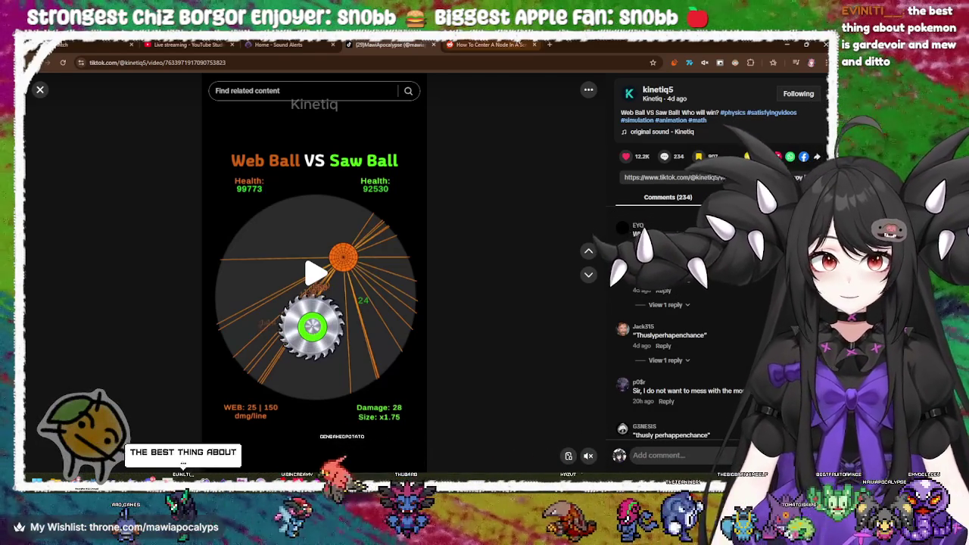
{"action": "key", "text": "ctrl+Tab"}
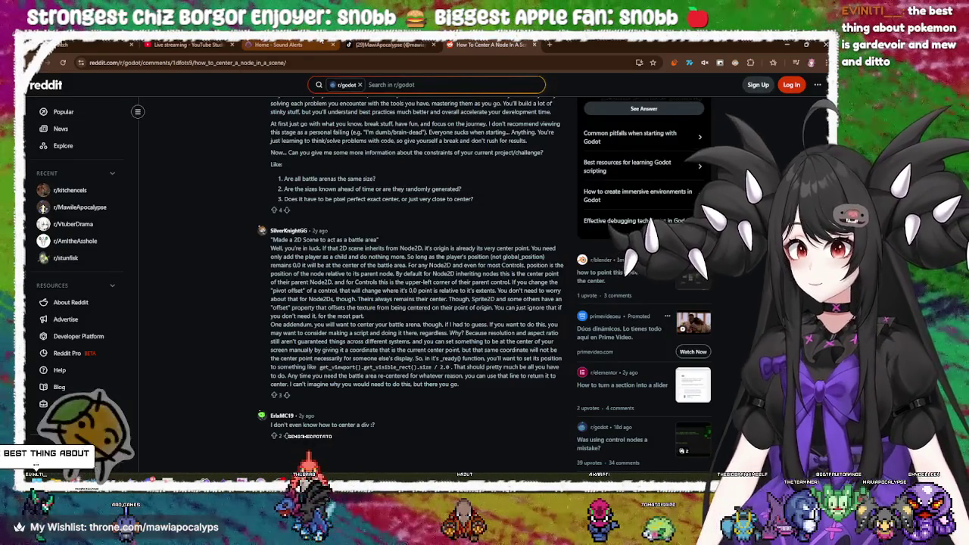
Cycle through the Web Ball VS Saw Ball video, Sound Alerts, YouTube Studio and Twitch tabs.
{"action": "mouse_move", "coordinate": [283, 45]}
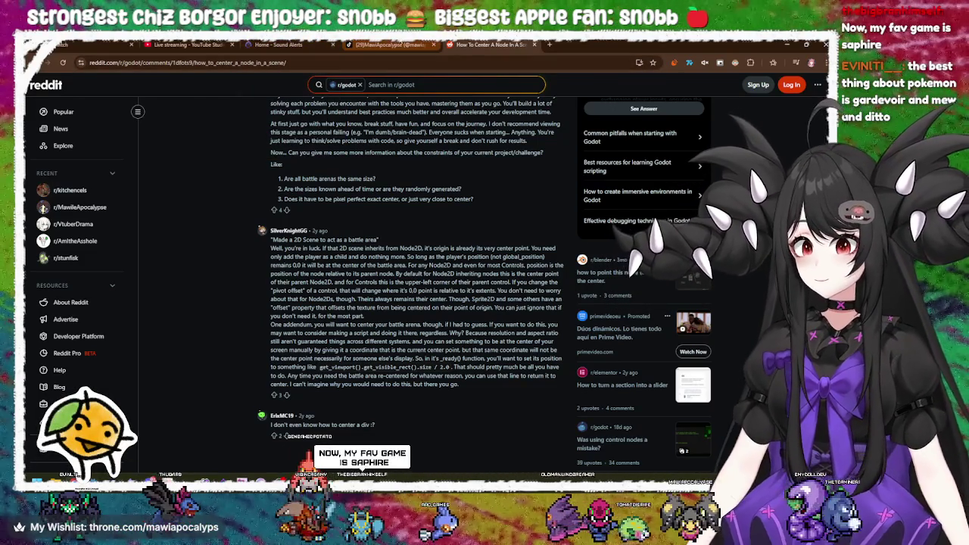
{"action": "left_click", "coordinate": [388, 44]}
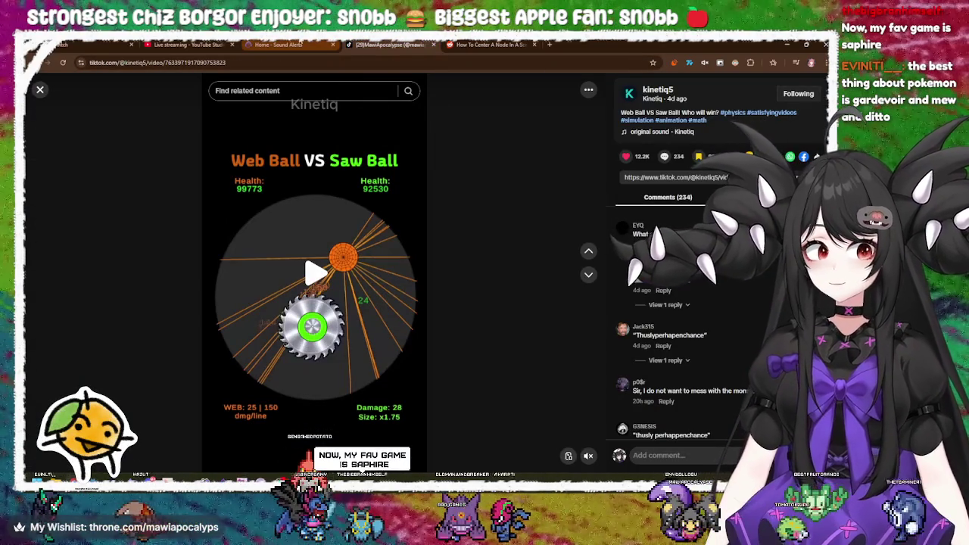
{"action": "left_click", "coordinate": [278, 44]}
{"action": "left_click", "coordinate": [186, 44]}
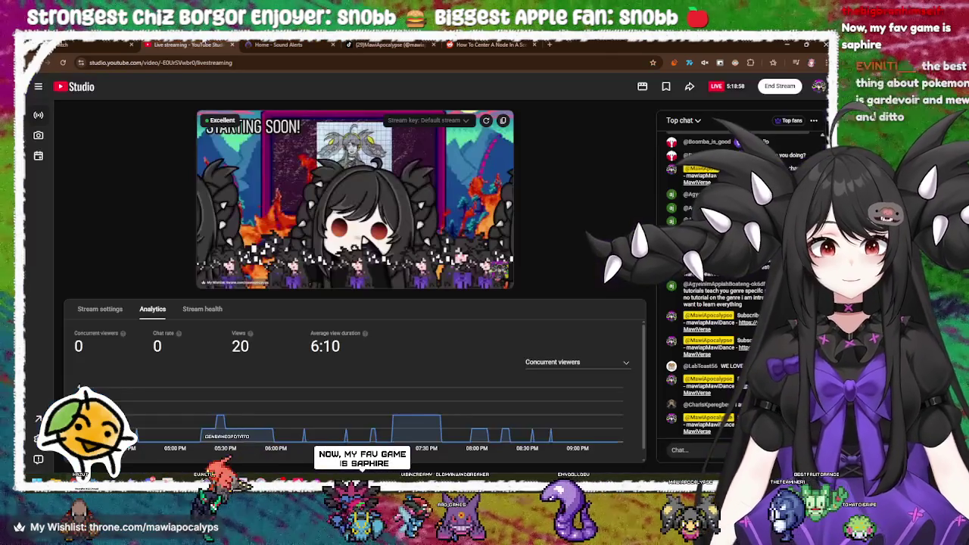
{"action": "key", "text": "ctrl+1"}
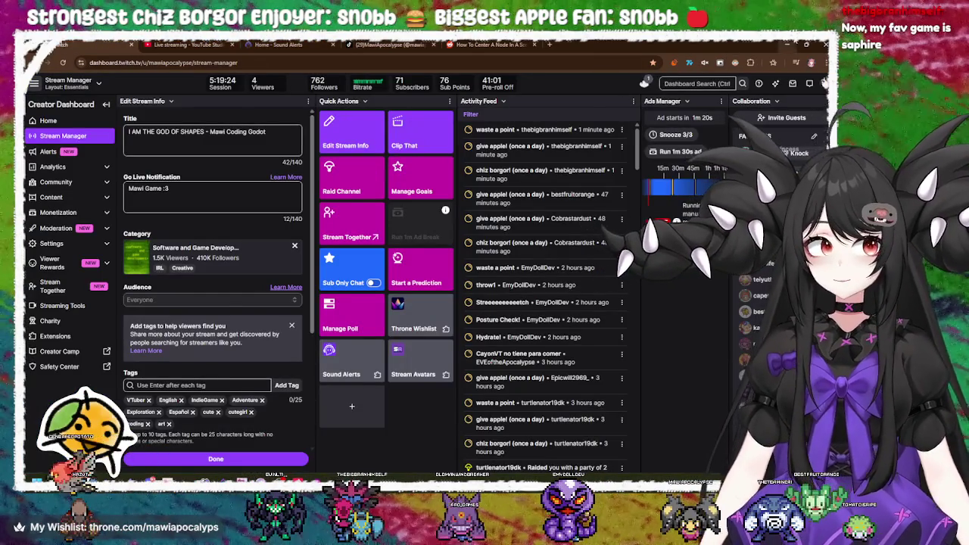
Hide Chrome, restore Krita, then switch past Steam back to the Godot editor.
{"action": "key", "text": "super+d"}
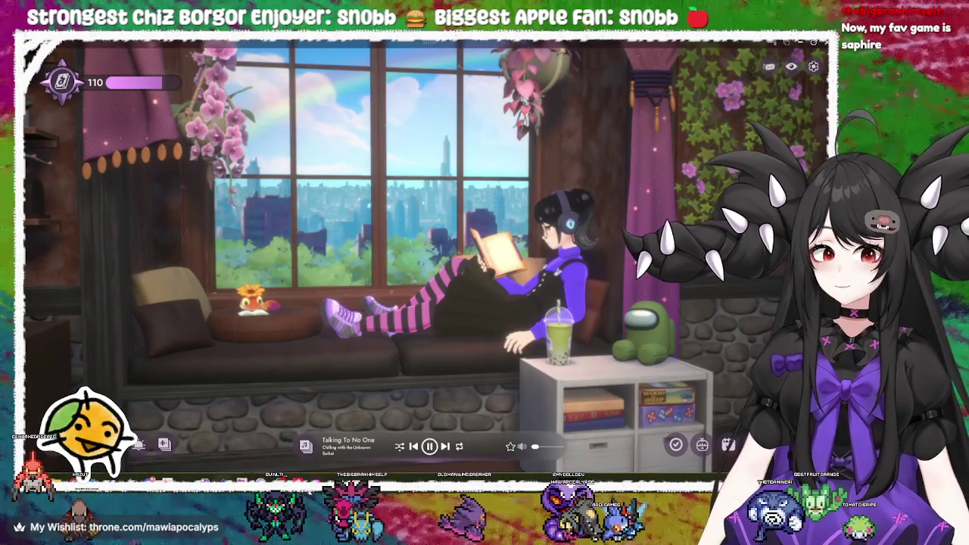
{"action": "left_click", "coordinate": [316, 437]}
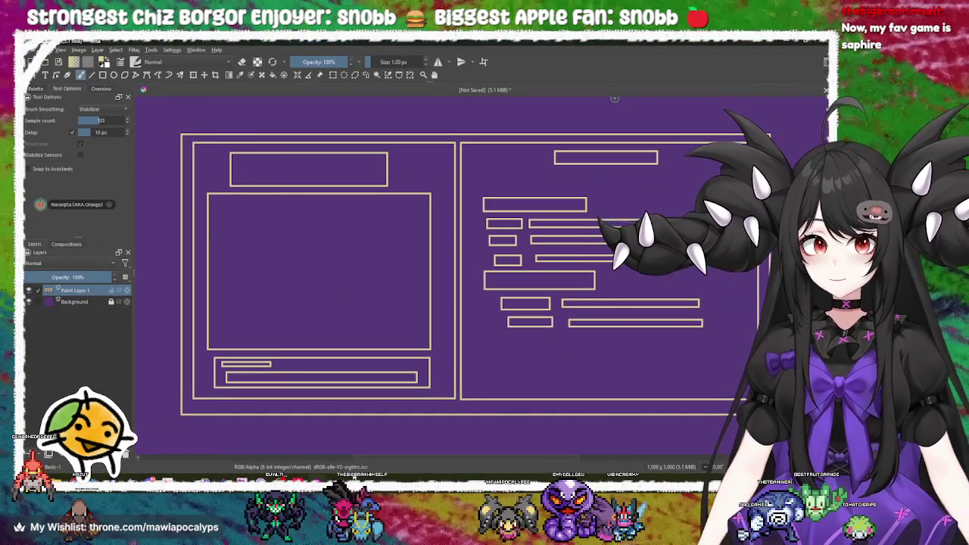
{"action": "key", "text": "alt+Tab"}
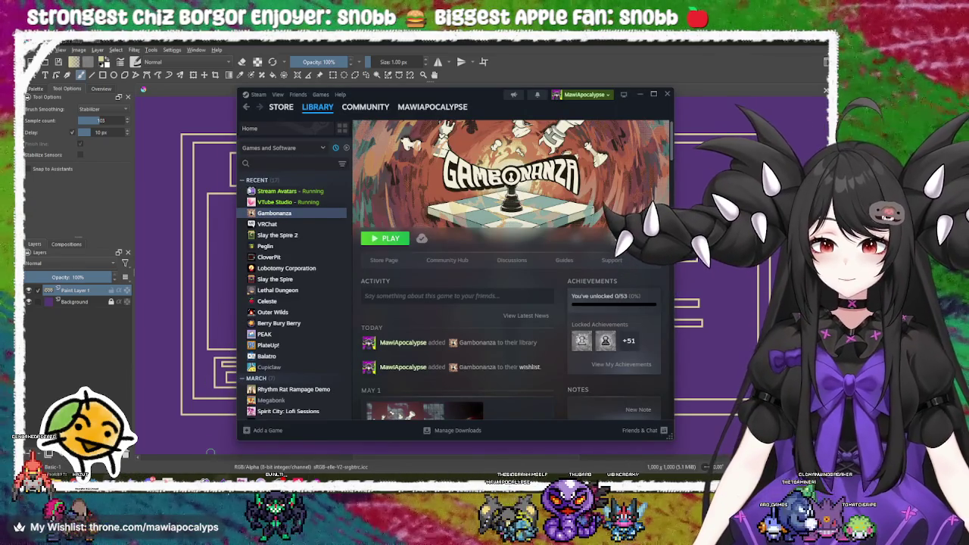
{"action": "mouse_move", "coordinate": [242, 477]}
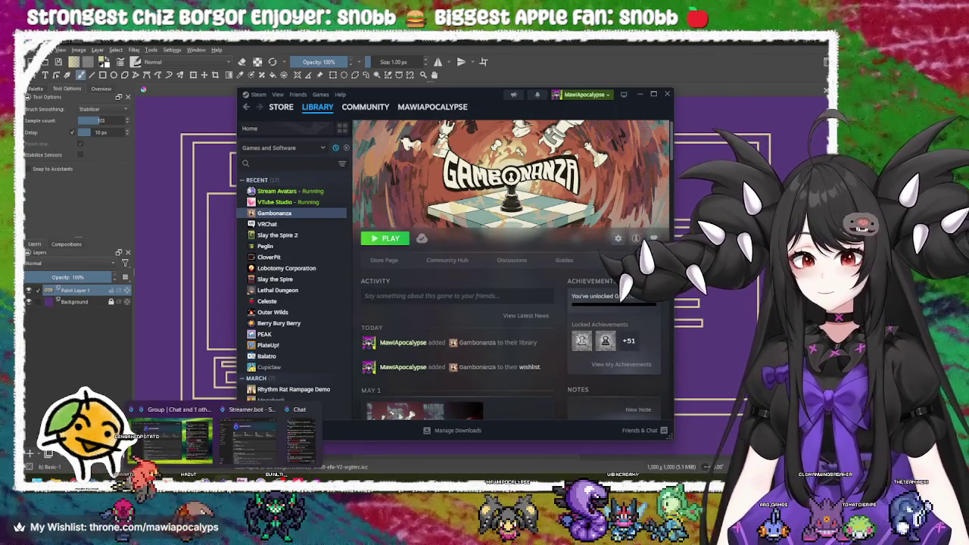
{"action": "mouse_move", "coordinate": [276, 465]}
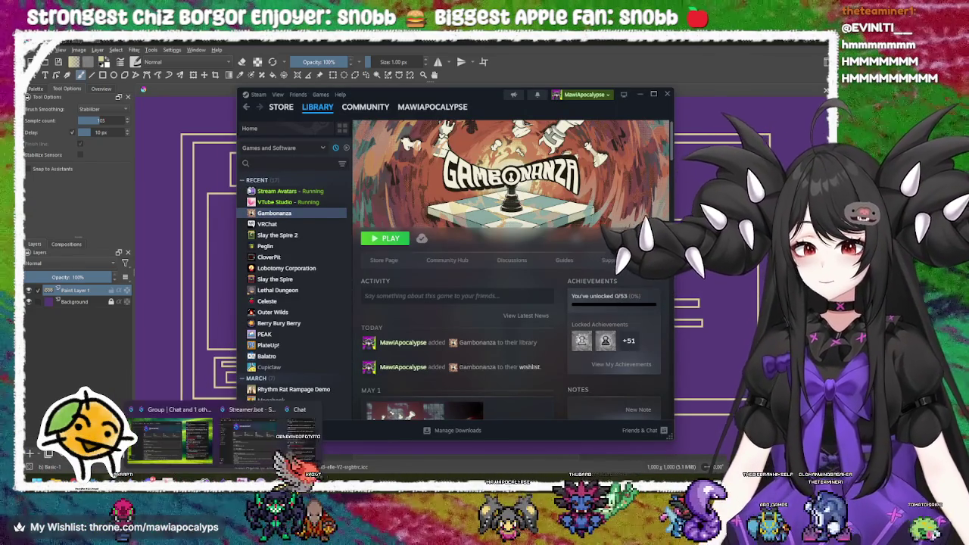
{"action": "key", "text": "alt+Tab"}
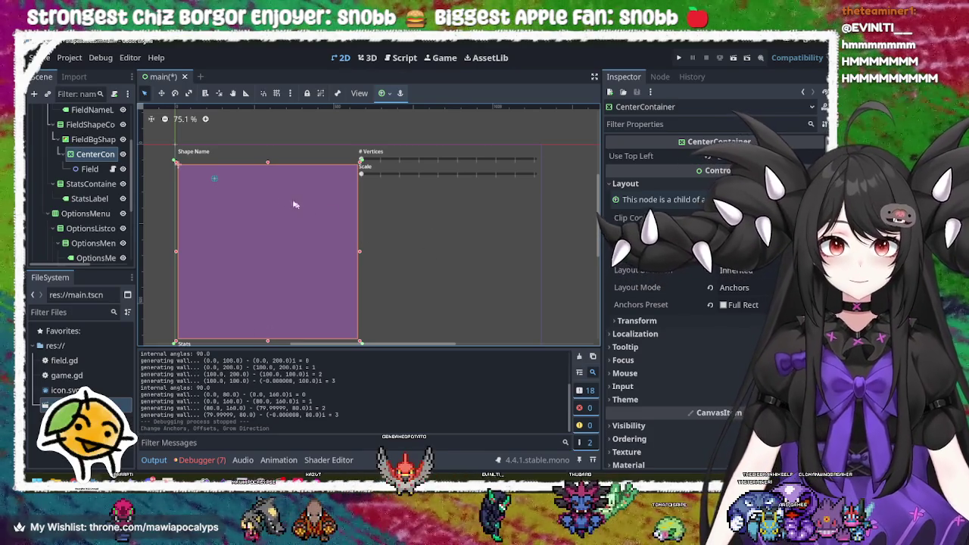
Select Field and expand its Ordering, Texture, Material and Process groups in the Inspector.
{"action": "left_click", "coordinate": [90, 168]}
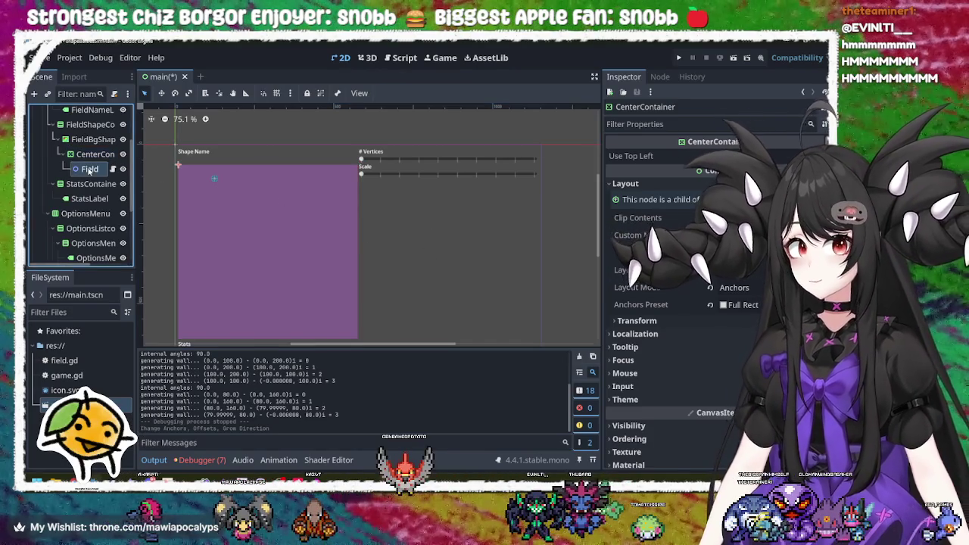
{"action": "left_click", "coordinate": [94, 154]}
{"action": "left_click", "coordinate": [89, 168]}
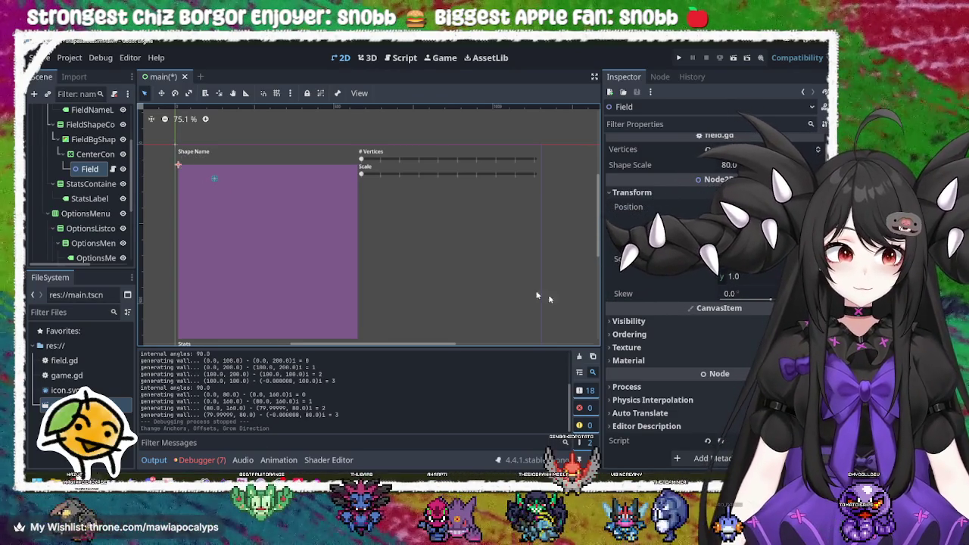
{"action": "left_click", "coordinate": [655, 336]}
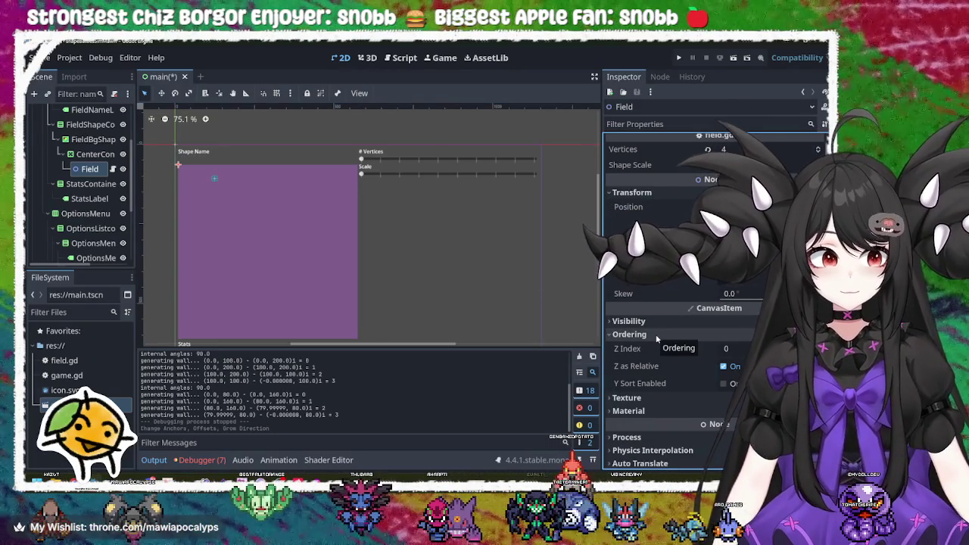
{"action": "left_click", "coordinate": [659, 397]}
{"action": "scroll", "coordinate": [659, 398], "scroll_direction": "down", "scroll_amount": 2}
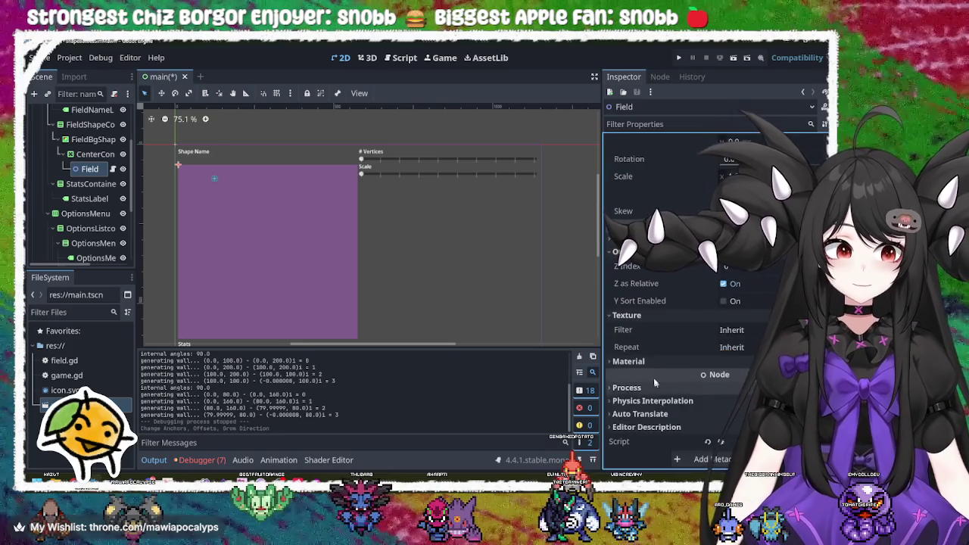
{"action": "left_click", "coordinate": [630, 356]}
{"action": "scroll", "coordinate": [665, 412], "scroll_direction": "down", "scroll_amount": 1}
{"action": "left_click", "coordinate": [647, 386]}
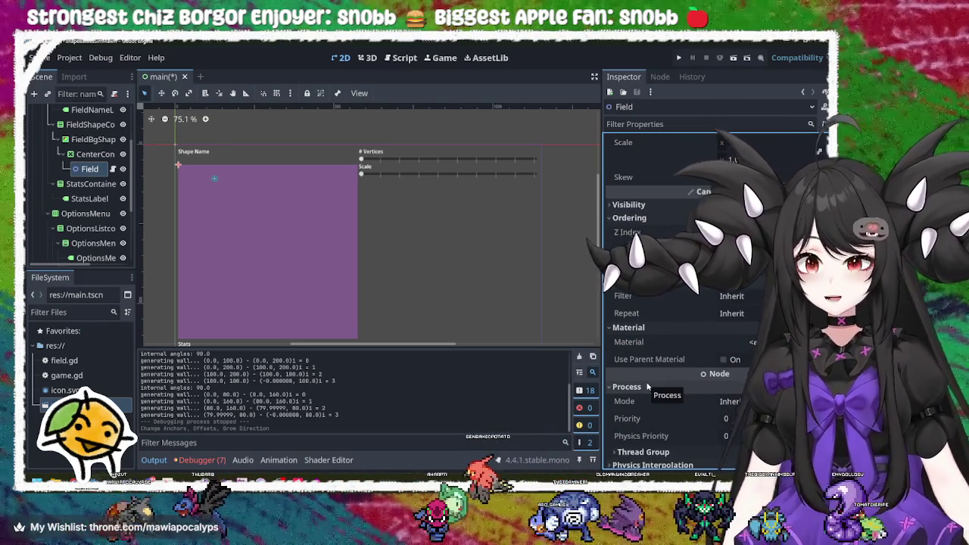
{"action": "scroll", "coordinate": [702, 155], "scroll_direction": "up", "scroll_amount": 5}
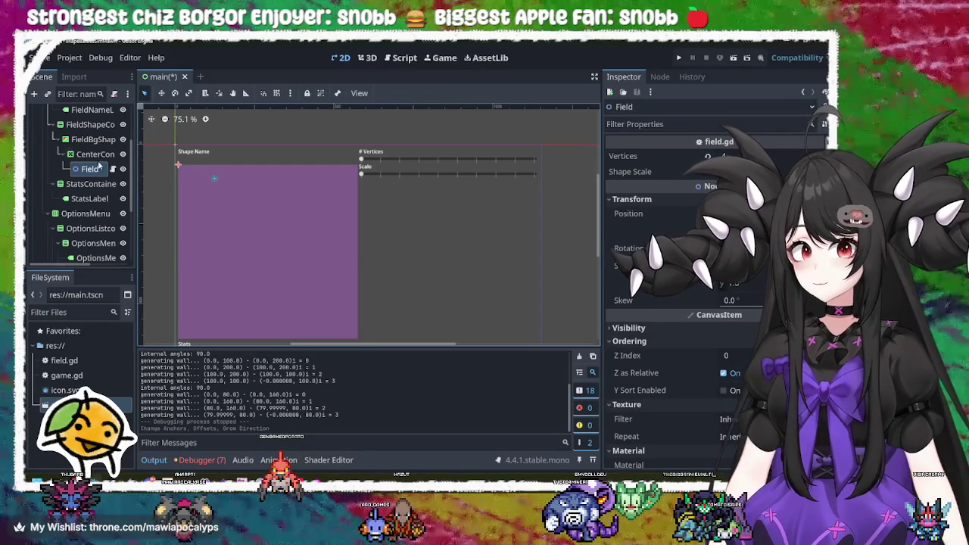
Start renaming CenterContainer, cancel to keep its name, and save the scene with Ctrl+S.
{"action": "left_click", "coordinate": [95, 153]}
{"action": "left_click", "coordinate": [93, 139]}
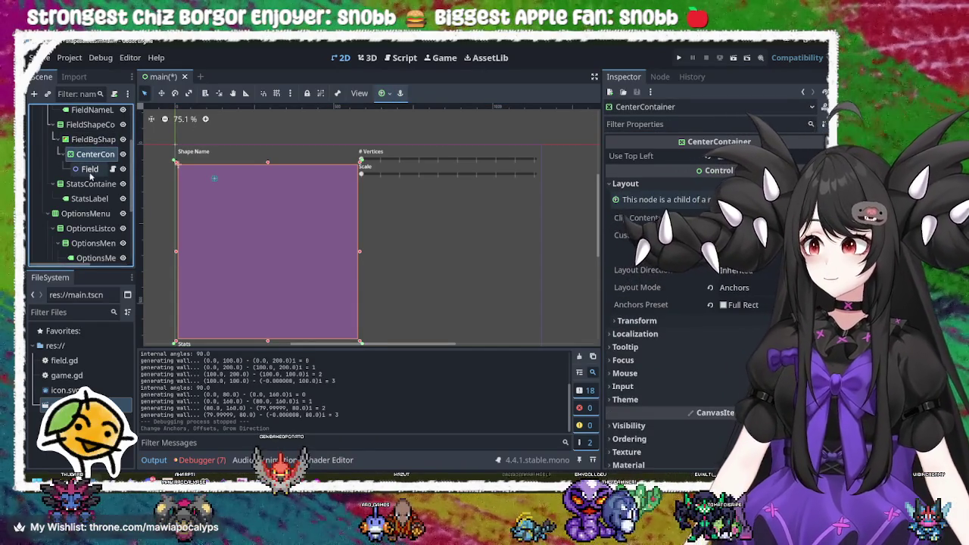
{"action": "left_click", "coordinate": [89, 169]}
{"action": "left_click", "coordinate": [91, 155]}
{"action": "double_click", "coordinate": [91, 155]}
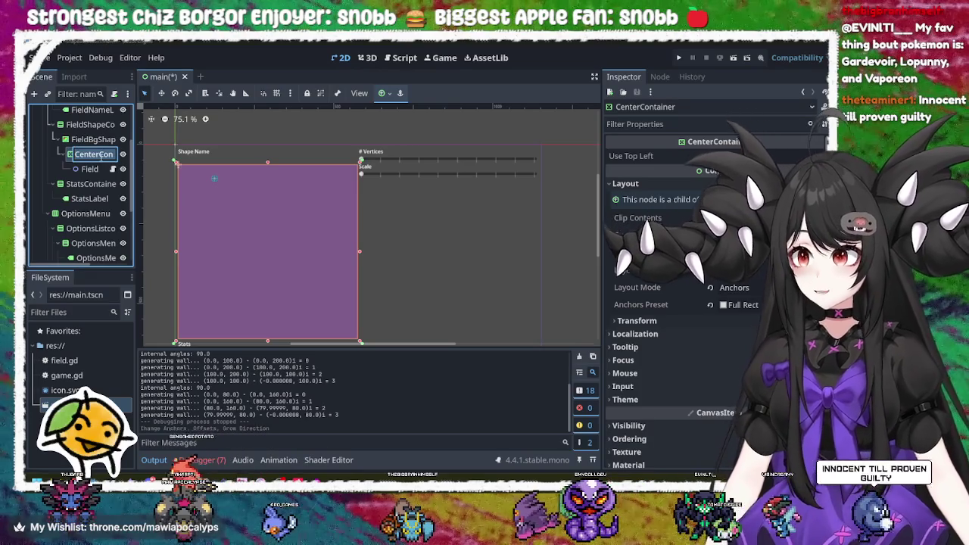
{"action": "left_click", "coordinate": [275, 54]}
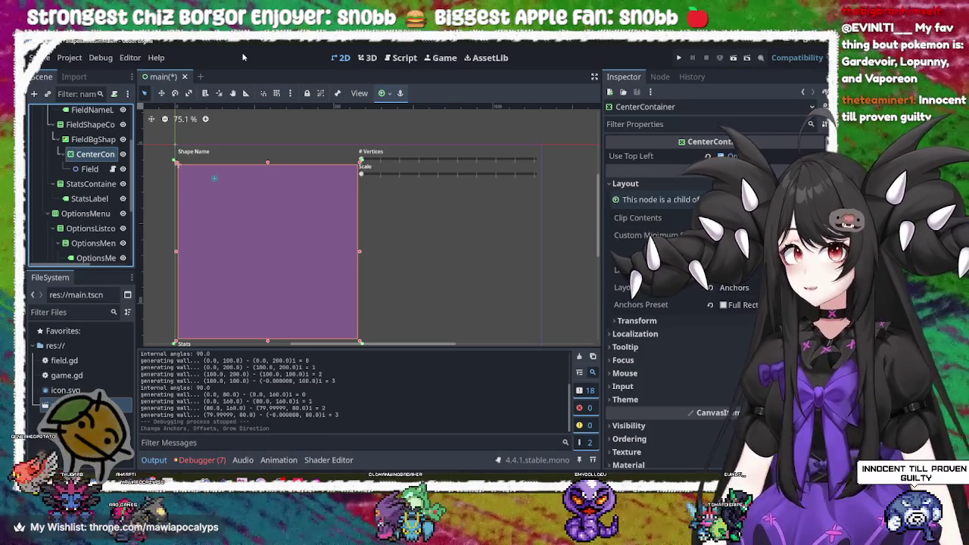
{"action": "key", "text": "ctrl+s"}
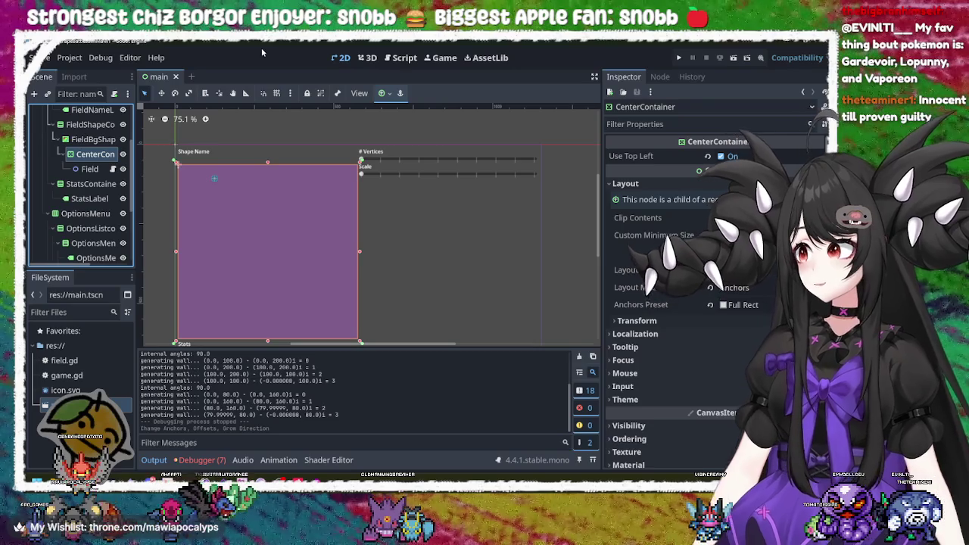
Click through FieldShapeContainer, FieldBgShape, CenterContainer, Field and StatsContainer, ending on Field.
{"action": "left_click", "coordinate": [86, 168]}
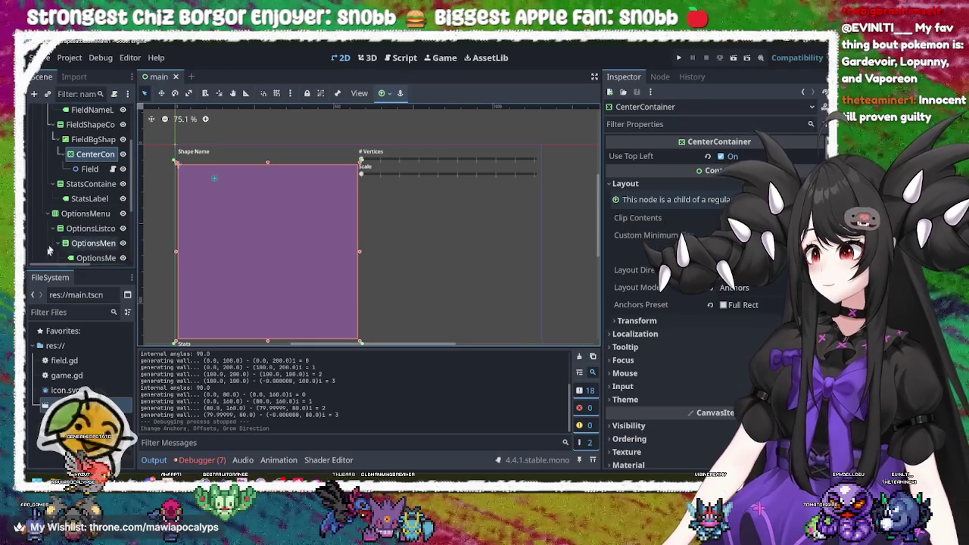
{"action": "left_click", "coordinate": [95, 155]}
{"action": "left_click", "coordinate": [90, 168]}
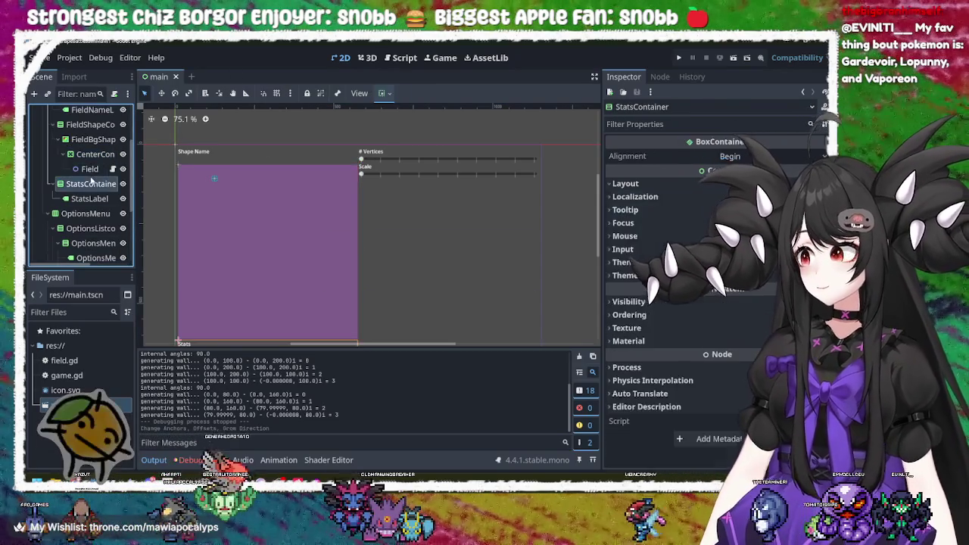
{"action": "left_click", "coordinate": [100, 156]}
{"action": "left_click", "coordinate": [91, 139]}
{"action": "left_click", "coordinate": [89, 124]}
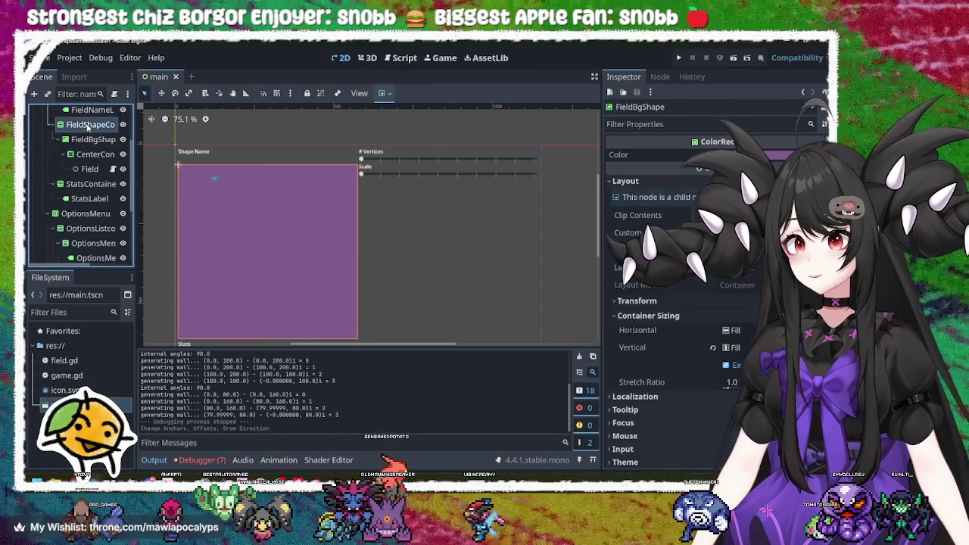
{"action": "left_click", "coordinate": [86, 140]}
{"action": "left_click", "coordinate": [95, 154]}
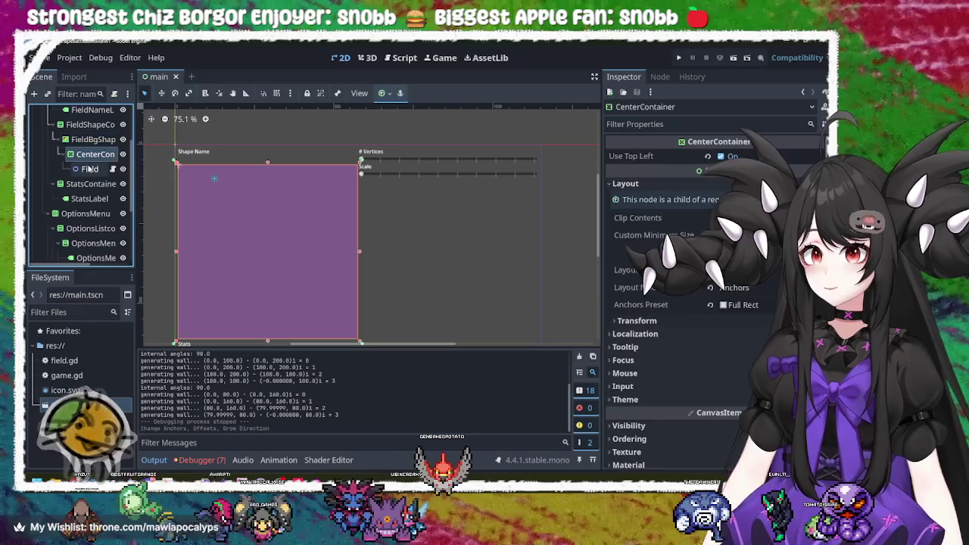
{"action": "left_click", "coordinate": [89, 168]}
{"action": "left_click", "coordinate": [90, 182]}
{"action": "left_click", "coordinate": [90, 168]}
{"action": "left_click", "coordinate": [91, 139]}
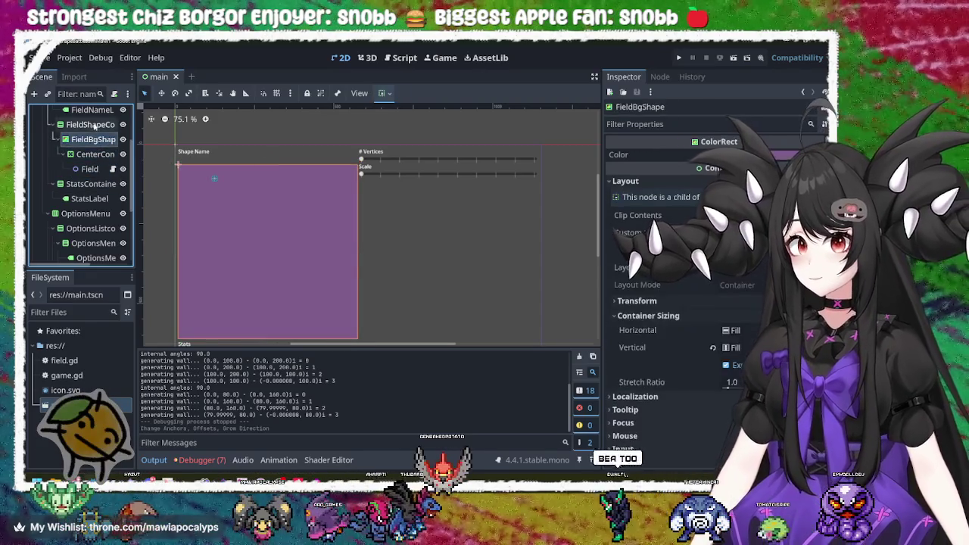
{"action": "left_click", "coordinate": [89, 124]}
{"action": "left_click", "coordinate": [92, 139]}
{"action": "left_click", "coordinate": [95, 154]}
{"action": "left_click", "coordinate": [89, 168]}
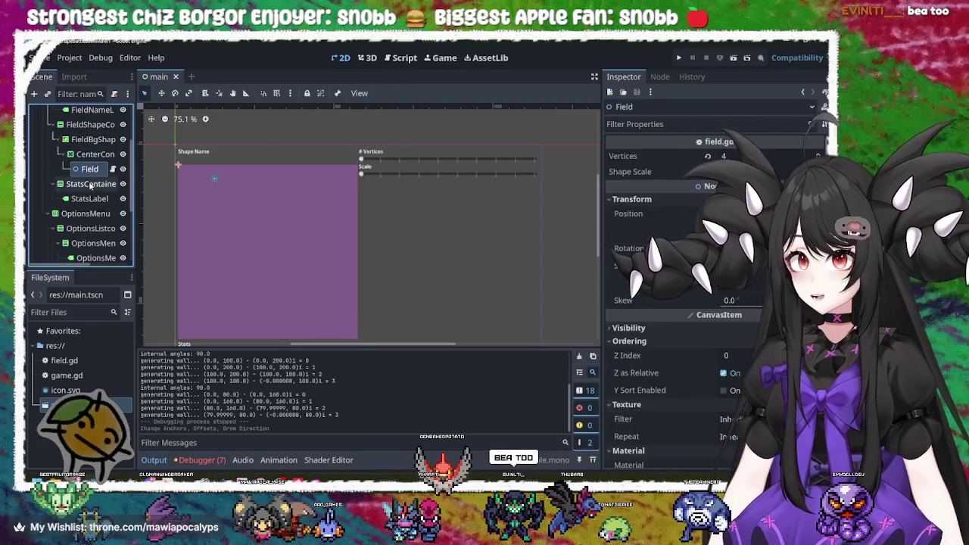
{"action": "left_click", "coordinate": [90, 183]}
{"action": "left_click", "coordinate": [89, 168]}
{"action": "left_click", "coordinate": [95, 154]}
{"action": "left_click", "coordinate": [94, 139]}
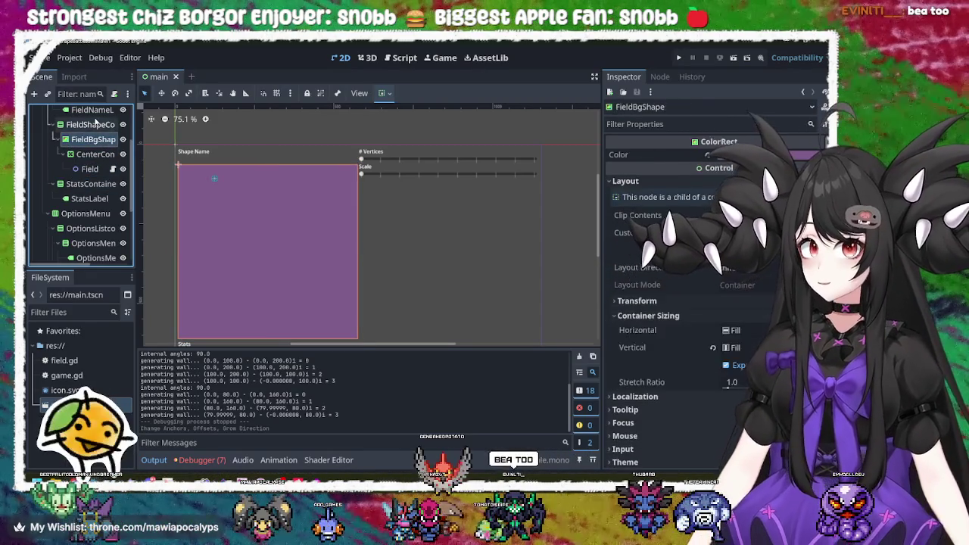
{"action": "left_click", "coordinate": [91, 124]}
{"action": "left_click", "coordinate": [94, 139]}
{"action": "left_click", "coordinate": [95, 155]}
{"action": "left_click", "coordinate": [89, 168]}
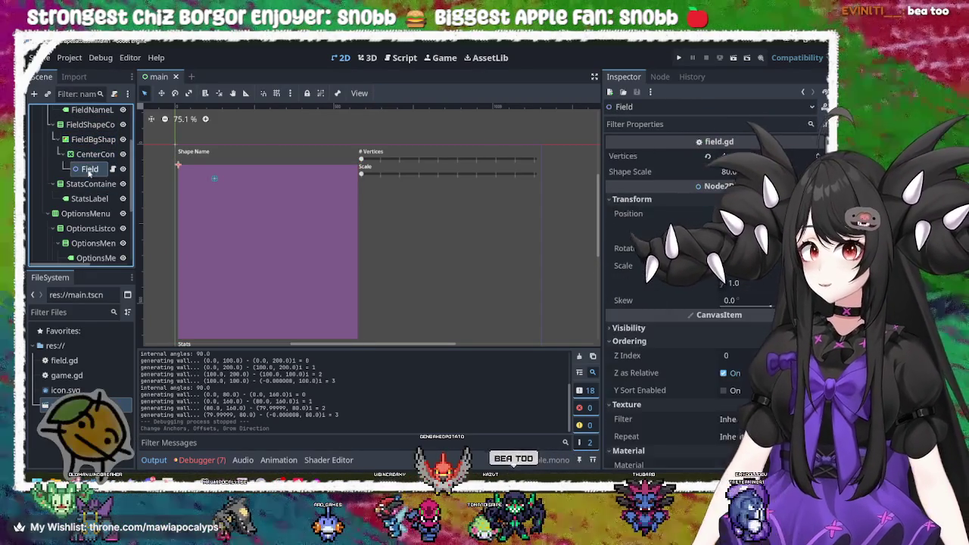
{"action": "left_click", "coordinate": [91, 183]}
{"action": "left_click", "coordinate": [88, 168]}
{"action": "key", "text": "Up"}
{"action": "key", "text": "Up"}
{"action": "key", "text": "Up"}
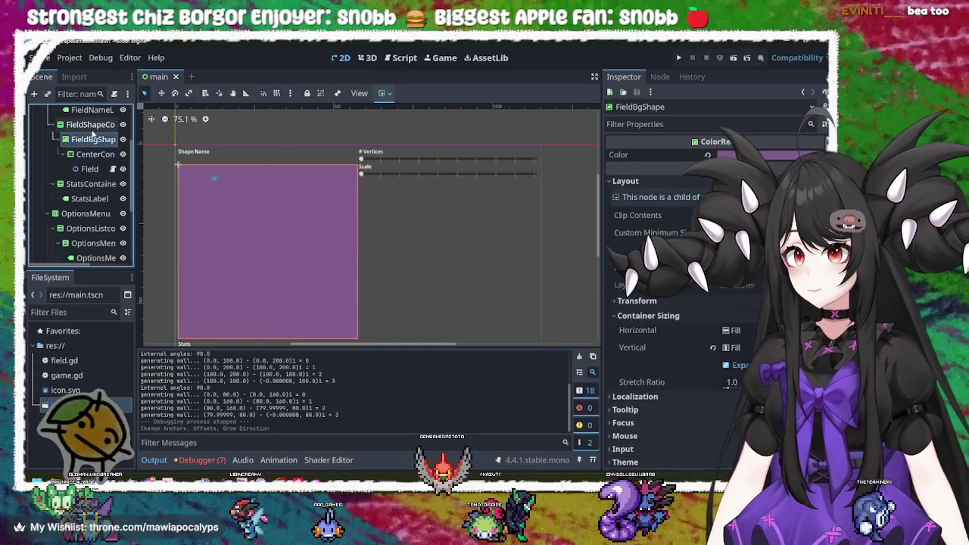
{"action": "left_click", "coordinate": [92, 168]}
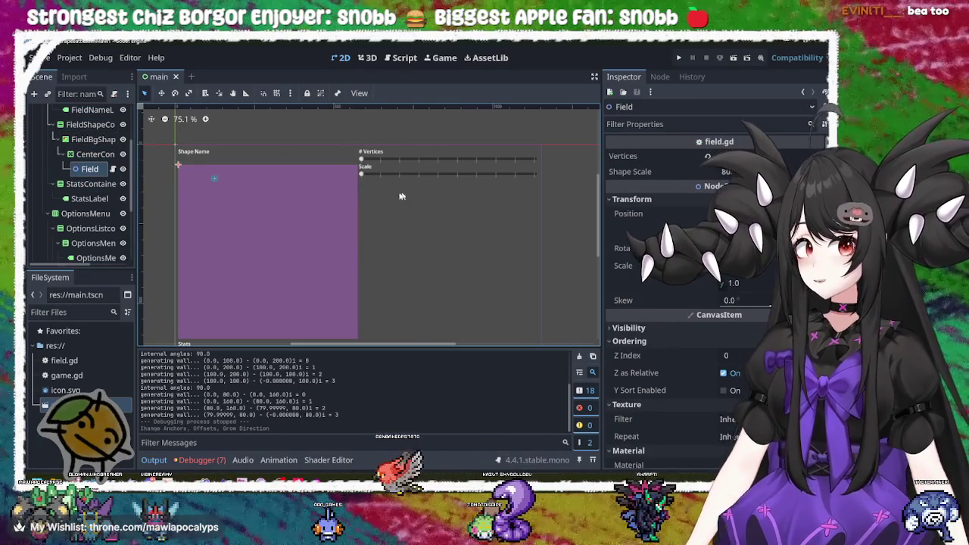
Drag Field to the purple panel's centre (about 270, 265), test-run the game, then close it.
{"action": "left_click_drag", "start_coordinate": [180, 165], "coordinate": [264, 247]}
{"action": "left_click", "coordinate": [678, 57]}
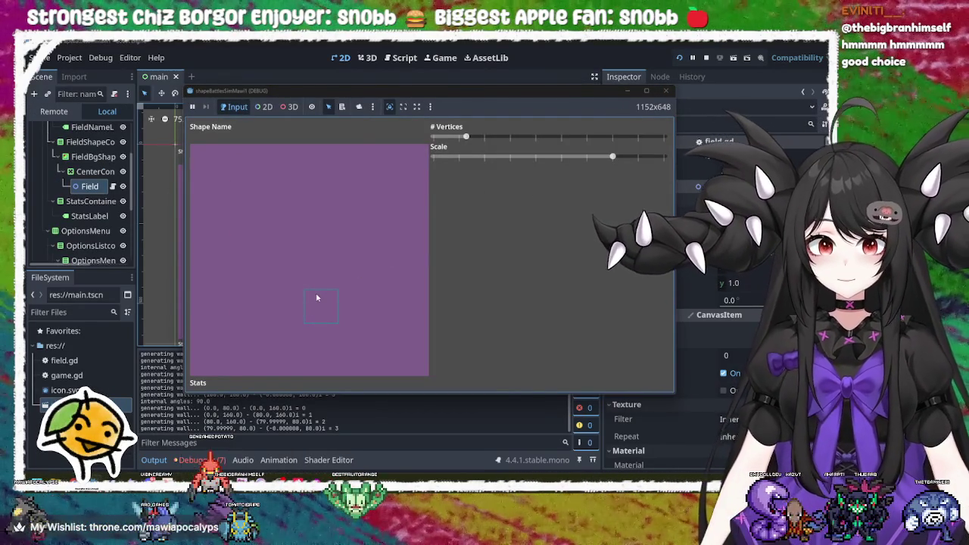
{"action": "mouse_move", "coordinate": [371, 97]}
{"action": "left_mouse_down"}
{"action": "mouse_move", "coordinate": [688, 261]}
{"action": "mouse_move", "coordinate": [570, 106]}
{"action": "mouse_move", "coordinate": [467, 109]}
{"action": "left_mouse_up"}
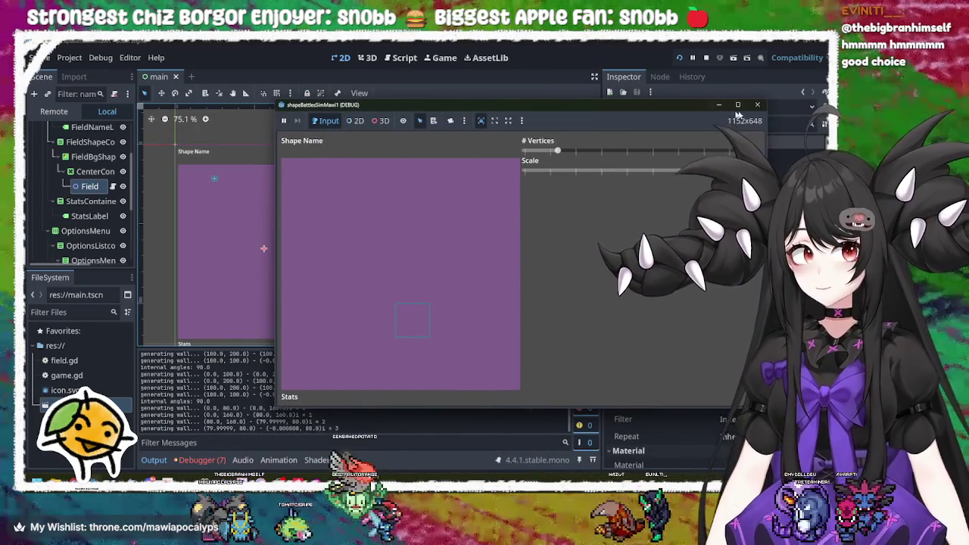
{"action": "left_click", "coordinate": [756, 109]}
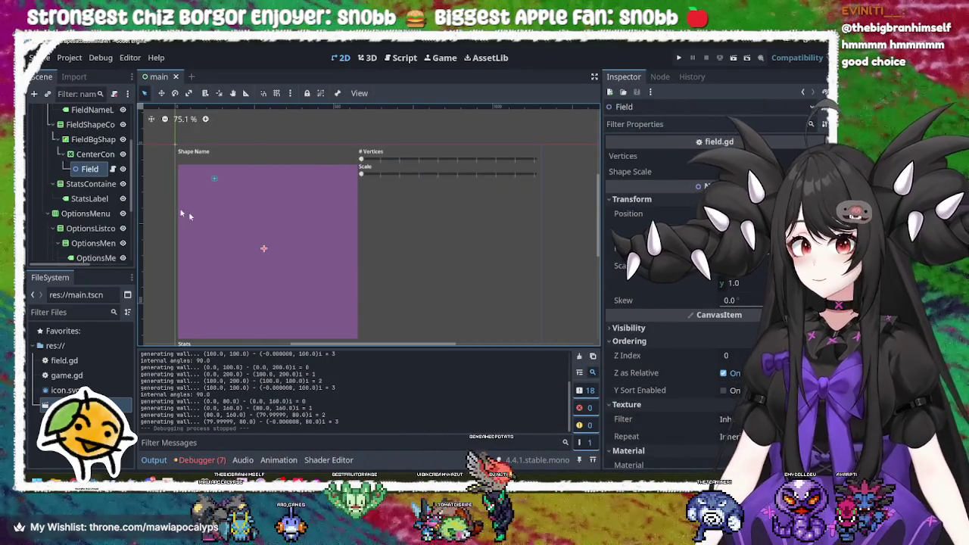
Paste a new Position to move Field to the purple field's top-left corner.
{"action": "left_click", "coordinate": [659, 213]}
{"action": "key", "text": "ctrl+v"}
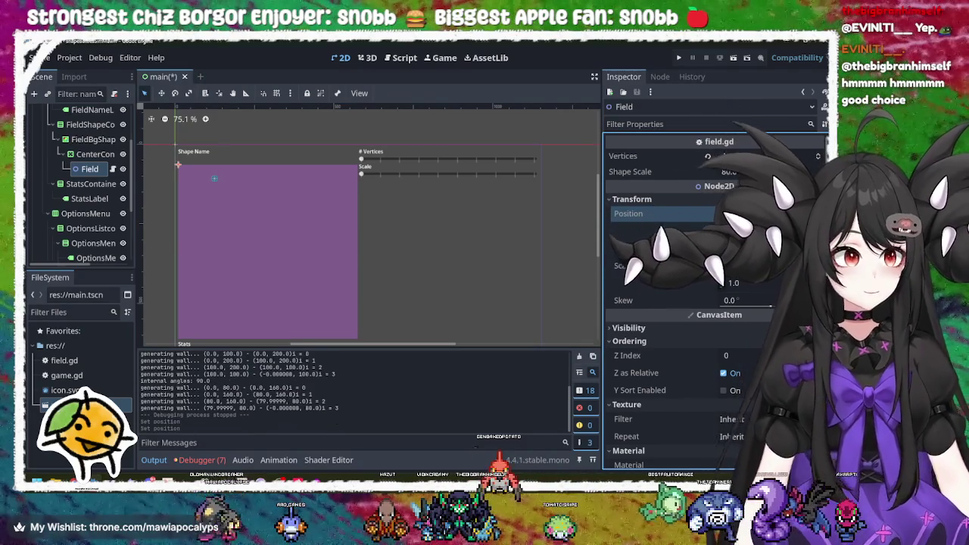
{"action": "key", "text": "ctrl+v"}
Compare the CenterContainer and FieldBgShape settings, then pick out the Field node.
{"action": "left_click", "coordinate": [94, 154]}
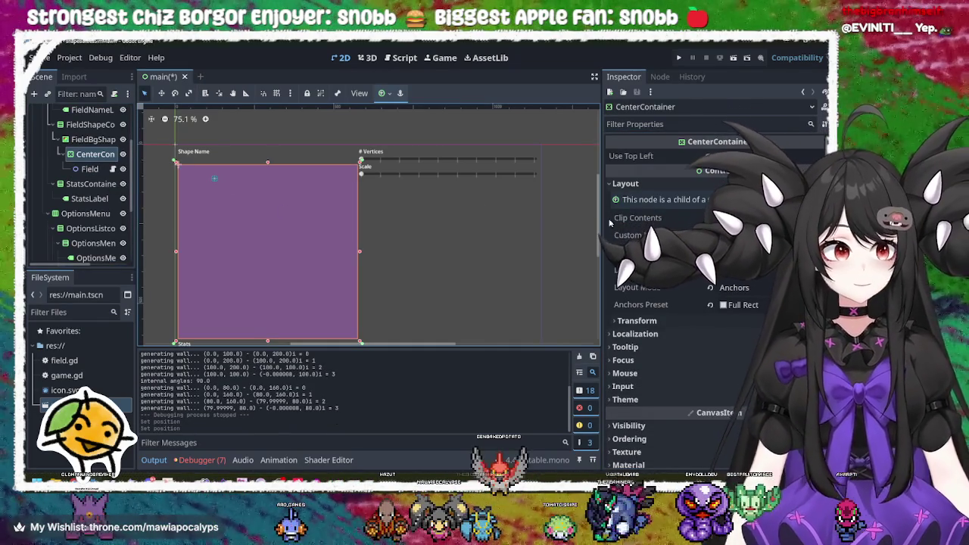
{"action": "left_click", "coordinate": [93, 139]}
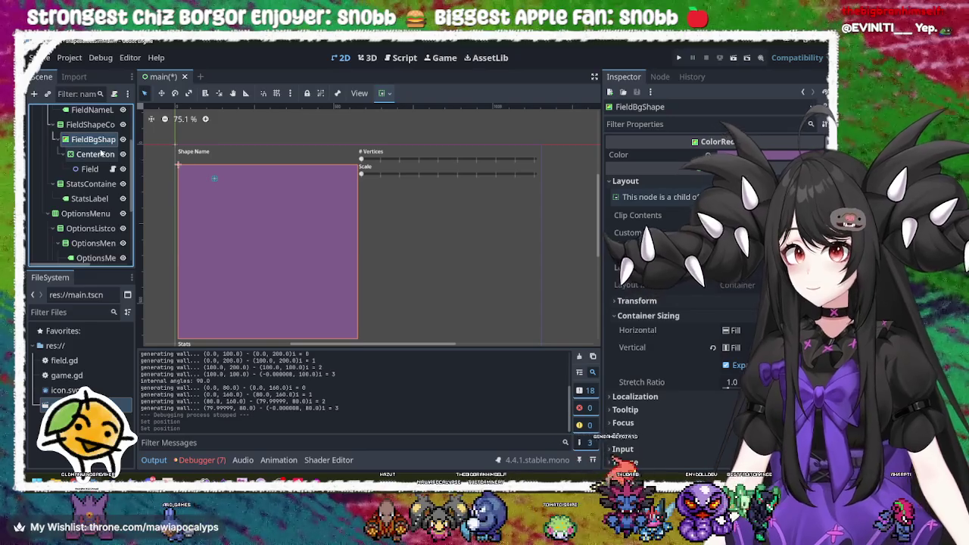
{"action": "left_click", "coordinate": [100, 154]}
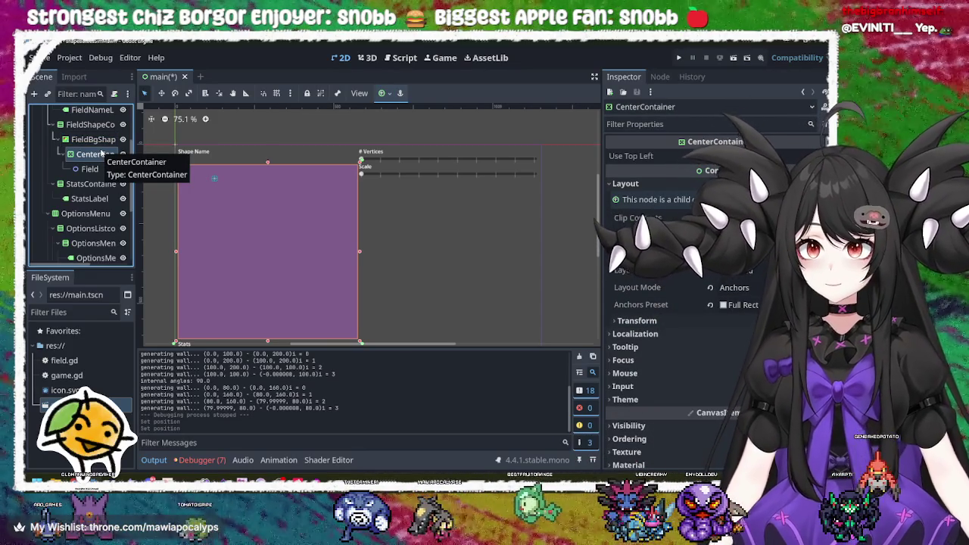
{"action": "left_click", "coordinate": [94, 139]}
{"action": "left_click", "coordinate": [95, 154]}
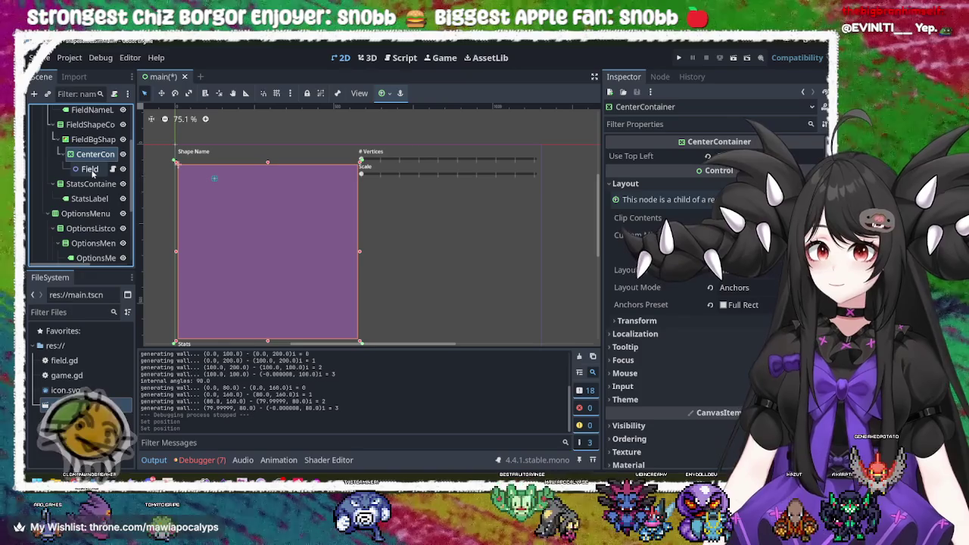
{"action": "left_click", "coordinate": [88, 170]}
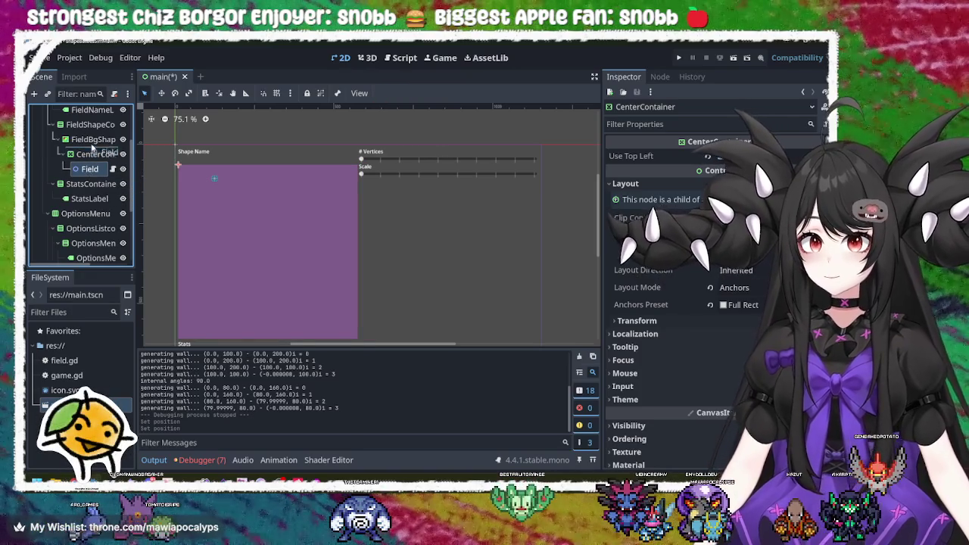
Move Field directly under FieldBgShape, delete CenterContainer, then save and run the project.
{"action": "left_click_drag", "start_coordinate": [92, 149], "coordinate": [93, 153]}
{"action": "left_click", "coordinate": [95, 153]}
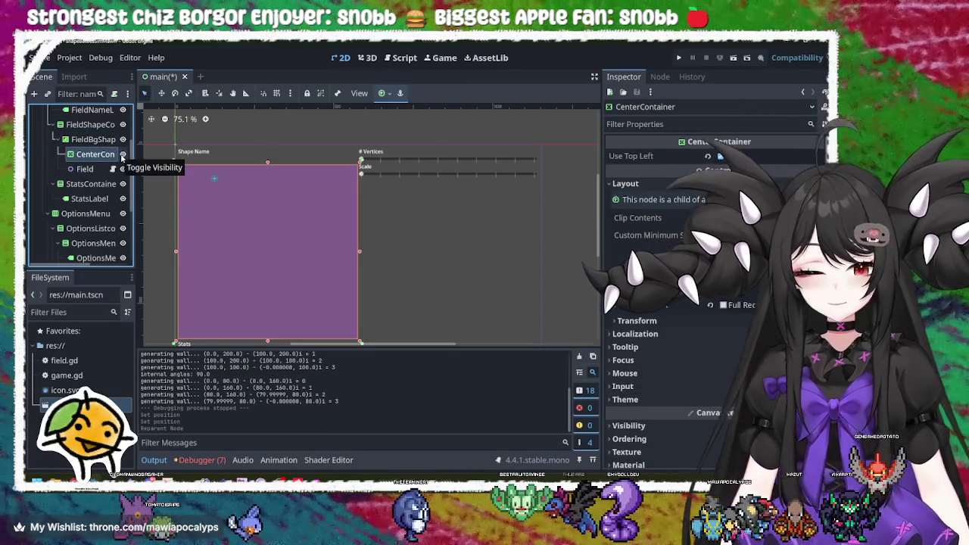
{"action": "key", "text": "Delete"}
{"action": "left_click", "coordinate": [399, 274]}
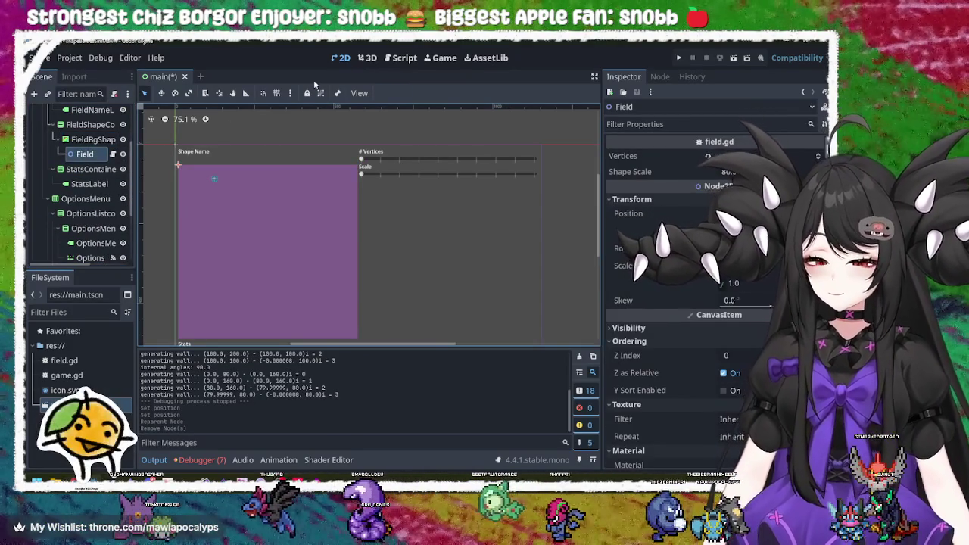
{"action": "left_click", "coordinate": [679, 59]}
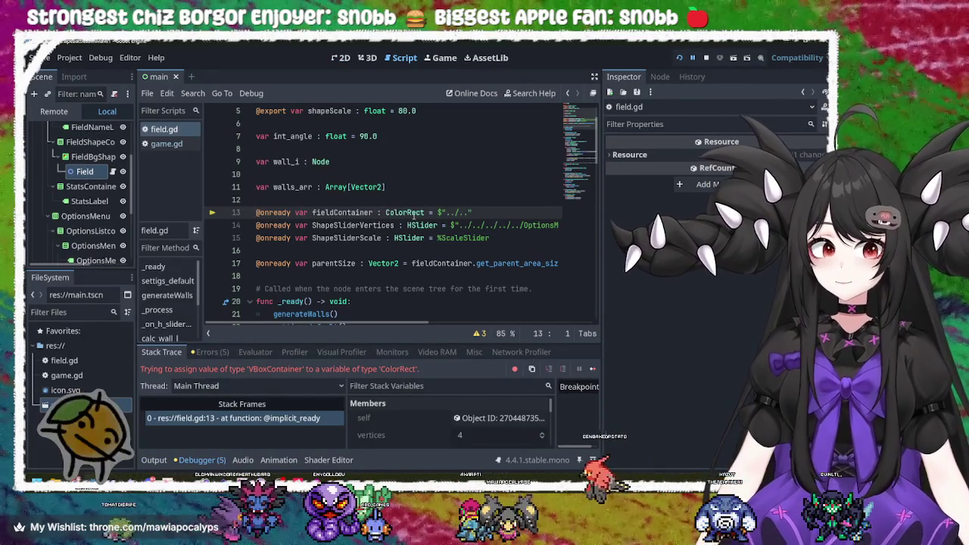
{"action": "double_click", "coordinate": [361, 212]}
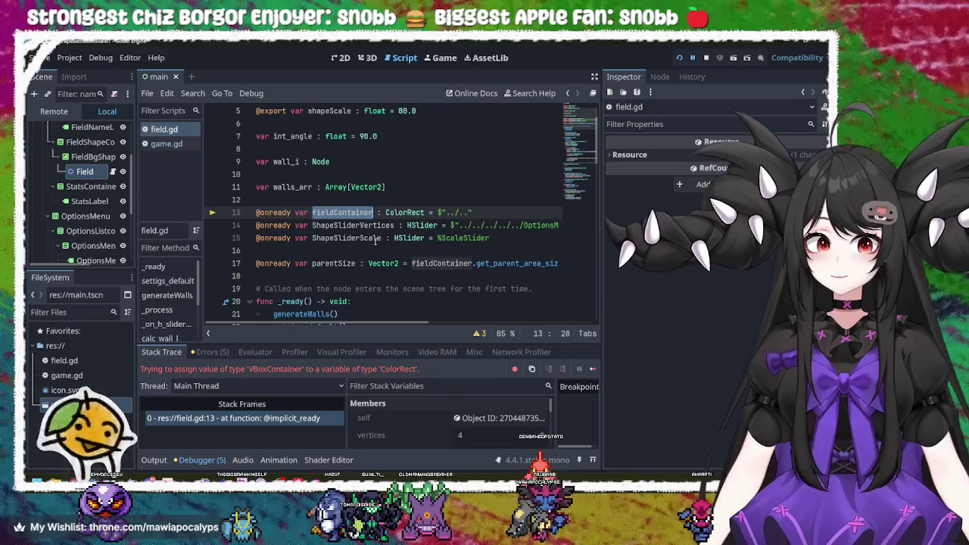
{"action": "left_click", "coordinate": [328, 212]}
{"action": "triple_click", "coordinate": [328, 212]}
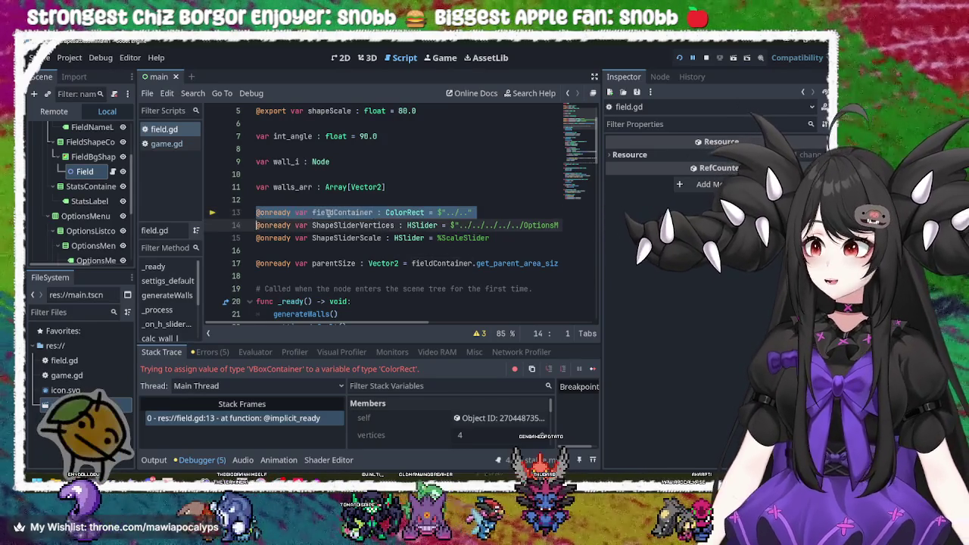
{"action": "left_click", "coordinate": [282, 213]}
{"action": "double_click", "coordinate": [337, 213]}
{"action": "left_click", "coordinate": [342, 213]}
{"action": "double_click", "coordinate": [405, 213]}
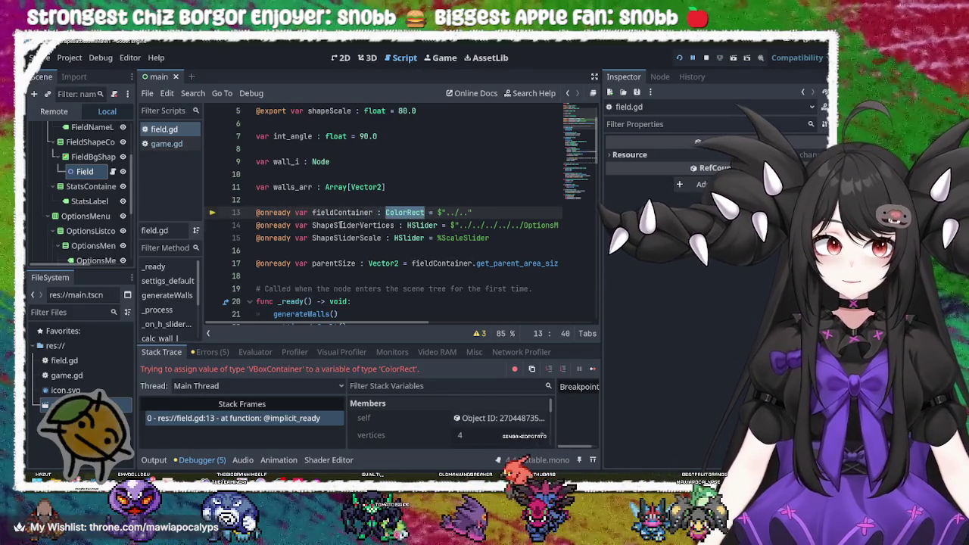
{"action": "left_click", "coordinate": [342, 213]}
{"action": "double_click", "coordinate": [342, 213]}
{"action": "double_click", "coordinate": [352, 225]}
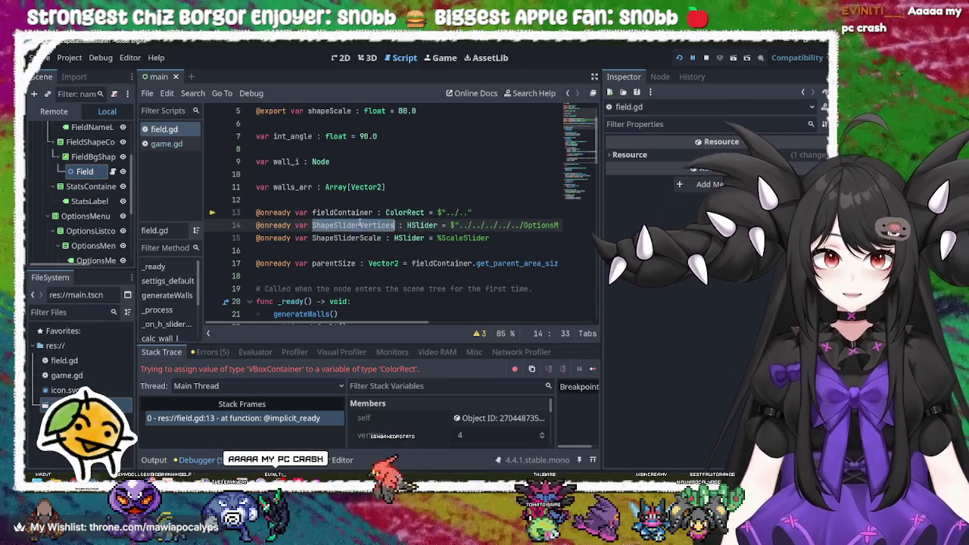
{"action": "double_click", "coordinate": [342, 213]}
{"action": "left_click", "coordinate": [339, 212]}
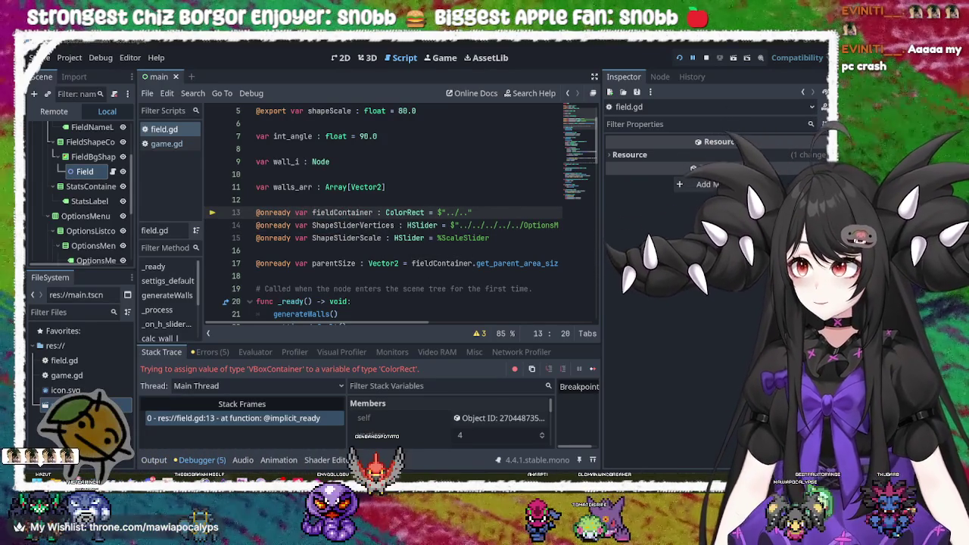
{"action": "left_click", "coordinate": [453, 276]}
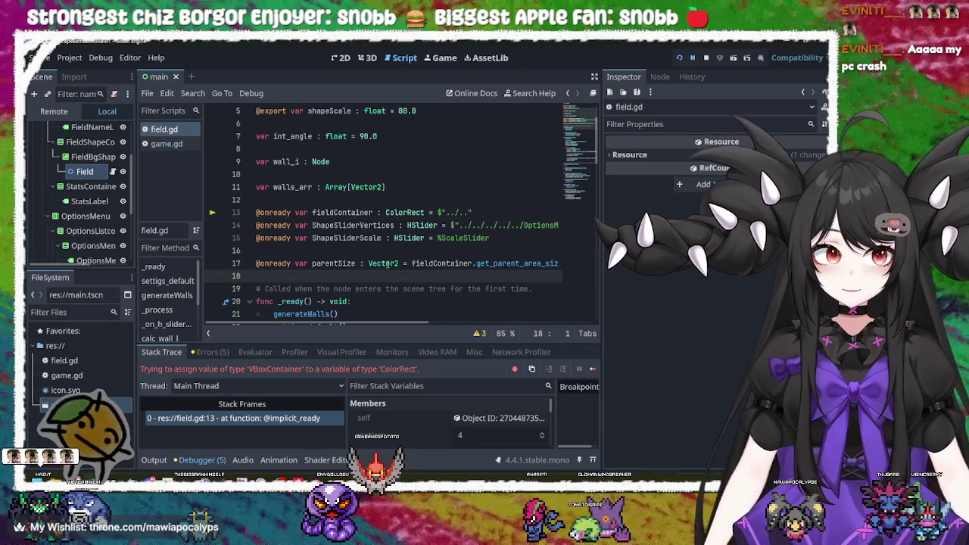
{"action": "double_click", "coordinate": [342, 212]}
{"action": "double_click", "coordinate": [351, 224]}
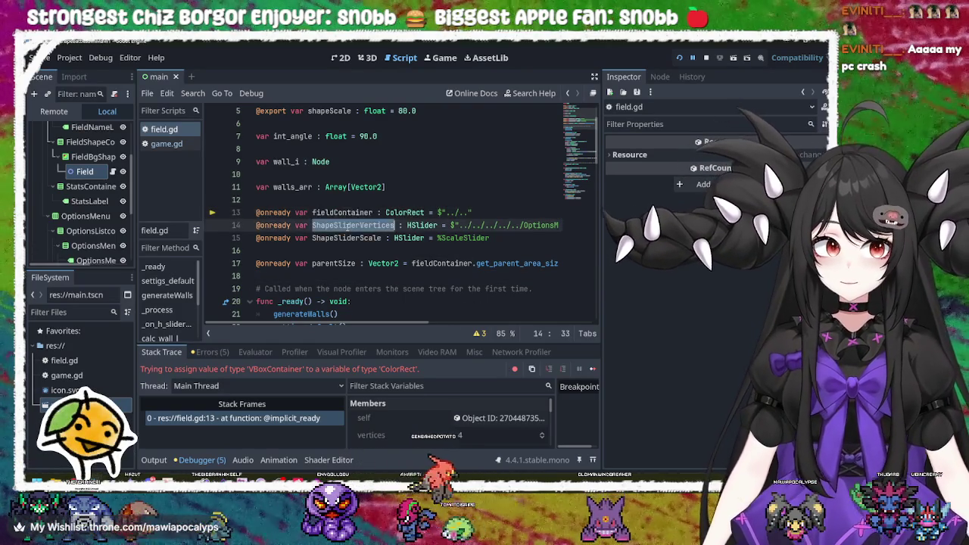
{"action": "left_click", "coordinate": [348, 212]}
{"action": "double_click", "coordinate": [348, 212]}
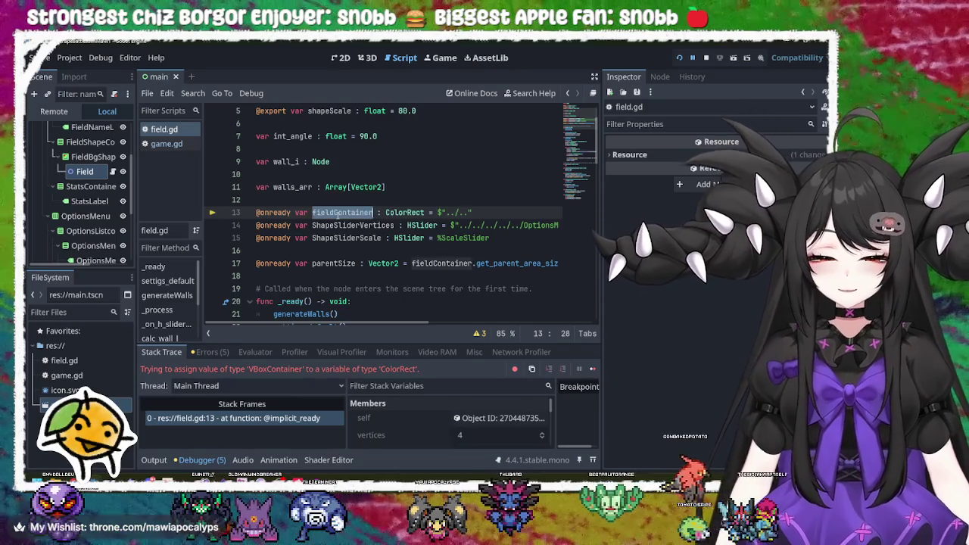
{"action": "left_click", "coordinate": [416, 213]}
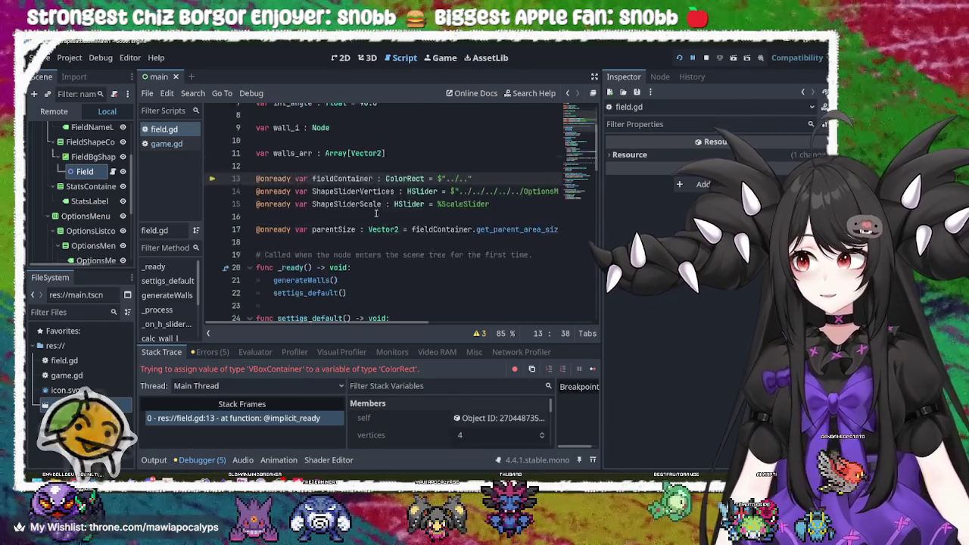
Select fieldContainer on field.gd line 13 and show FieldBgShape's ColorRect properties.
{"action": "scroll", "coordinate": [394, 214], "scroll_direction": "down", "scroll_amount": 3}
{"action": "scroll", "coordinate": [376, 215], "scroll_direction": "up", "scroll_amount": 3}
{"action": "scroll", "coordinate": [376, 214], "scroll_direction": "up", "scroll_amount": 1}
{"action": "double_click", "coordinate": [376, 250]}
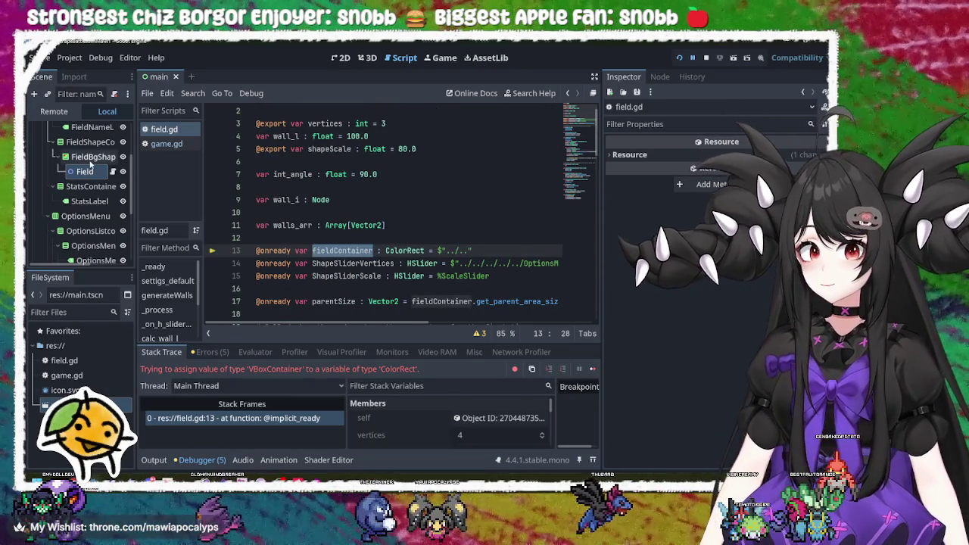
{"action": "left_click", "coordinate": [89, 158]}
{"action": "left_click", "coordinate": [92, 168]}
{"action": "left_click", "coordinate": [93, 158]}
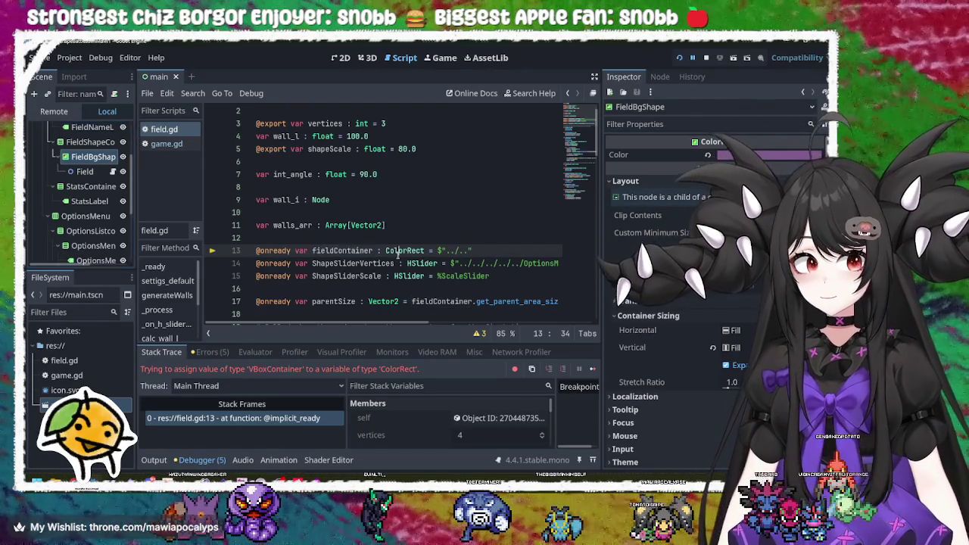
Review the field.gd declarations on lines 3 to 13, including shapeScale and walls_arr.
{"action": "left_click", "coordinate": [336, 249]}
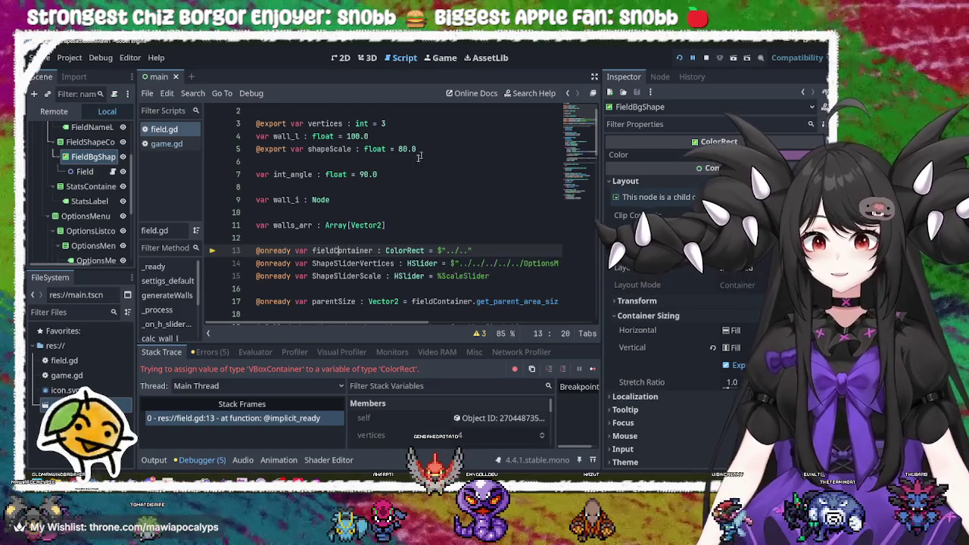
{"action": "left_click", "coordinate": [399, 225]}
{"action": "left_click", "coordinate": [389, 201]}
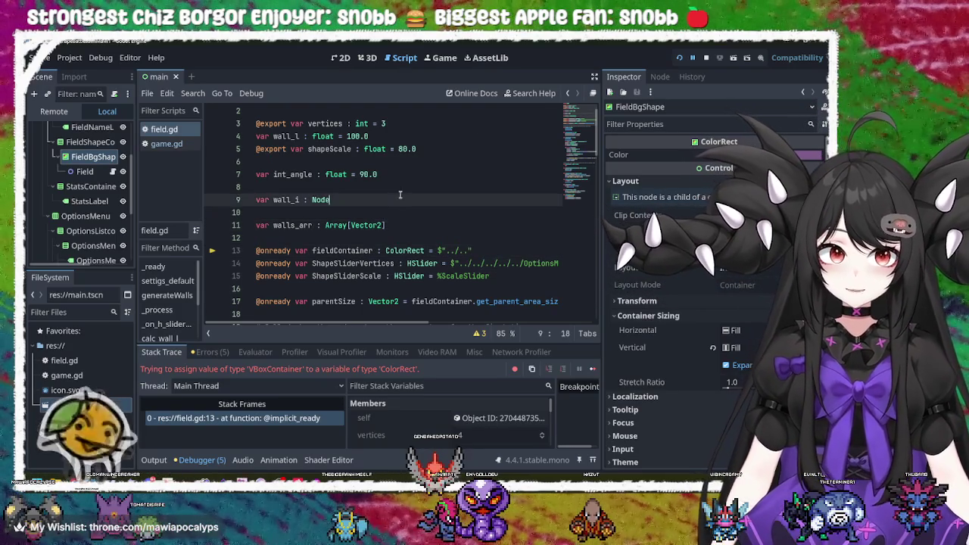
{"action": "left_click", "coordinate": [409, 175]}
{"action": "left_click", "coordinate": [449, 149]}
{"action": "left_click", "coordinate": [446, 136]}
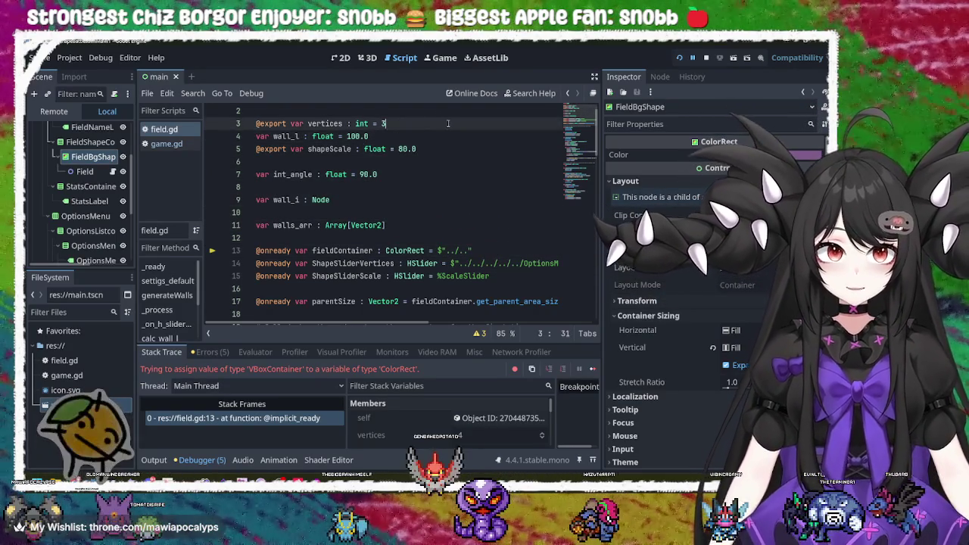
{"action": "left_click", "coordinate": [449, 124]}
{"action": "left_click", "coordinate": [454, 149]}
{"action": "left_click", "coordinate": [445, 179]}
{"action": "left_click", "coordinate": [440, 200]}
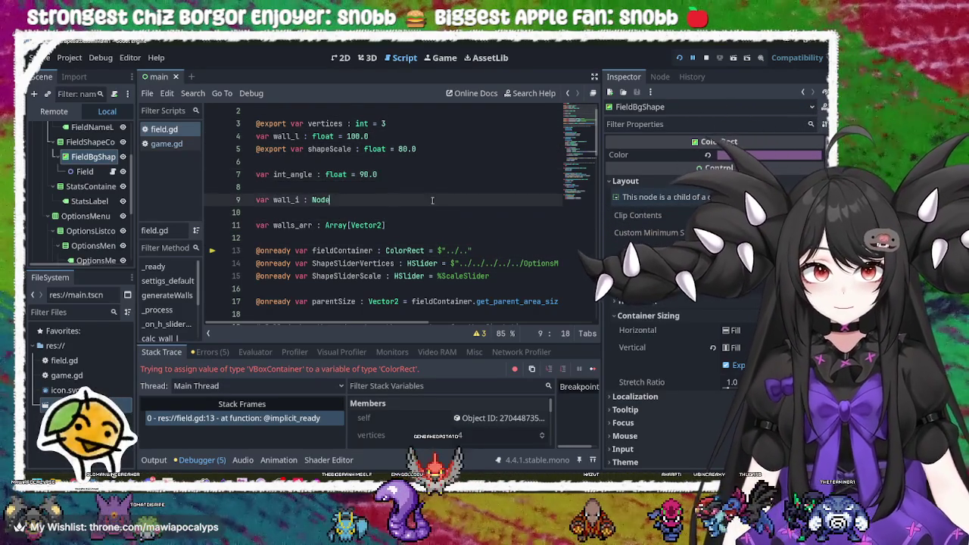
{"action": "left_click", "coordinate": [433, 224]}
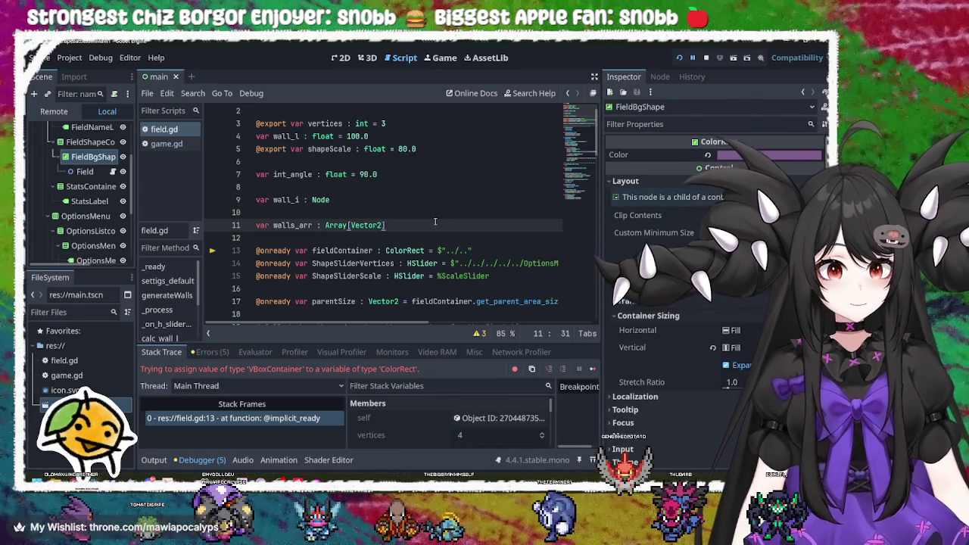
Return to the fieldContainer declaration on line 13 and select the word.
{"action": "left_click", "coordinate": [347, 250]}
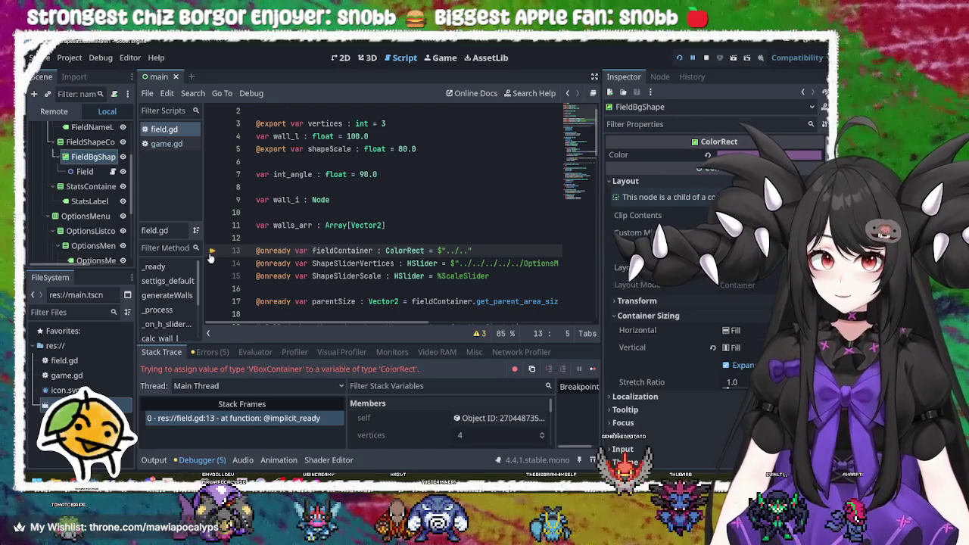
{"action": "left_click", "coordinate": [424, 228]}
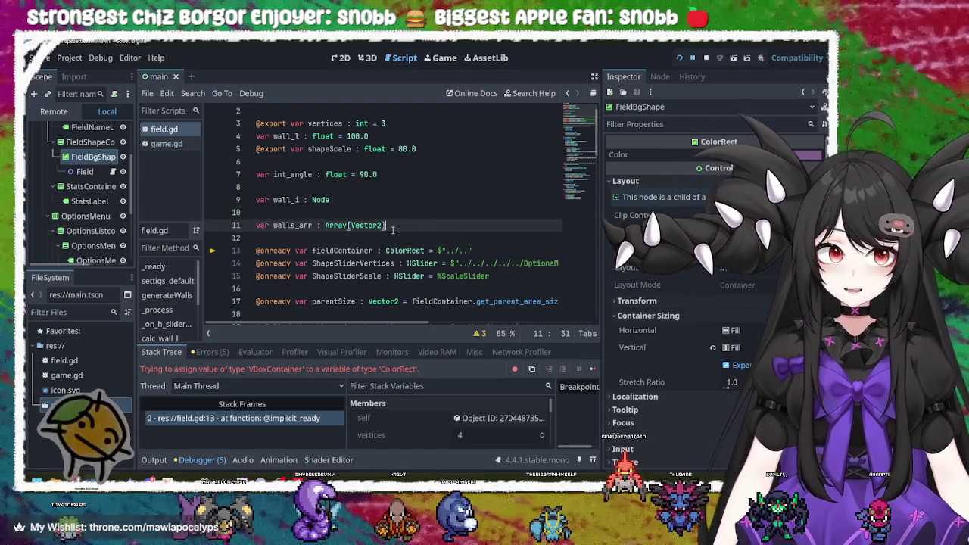
{"action": "left_click", "coordinate": [361, 200]}
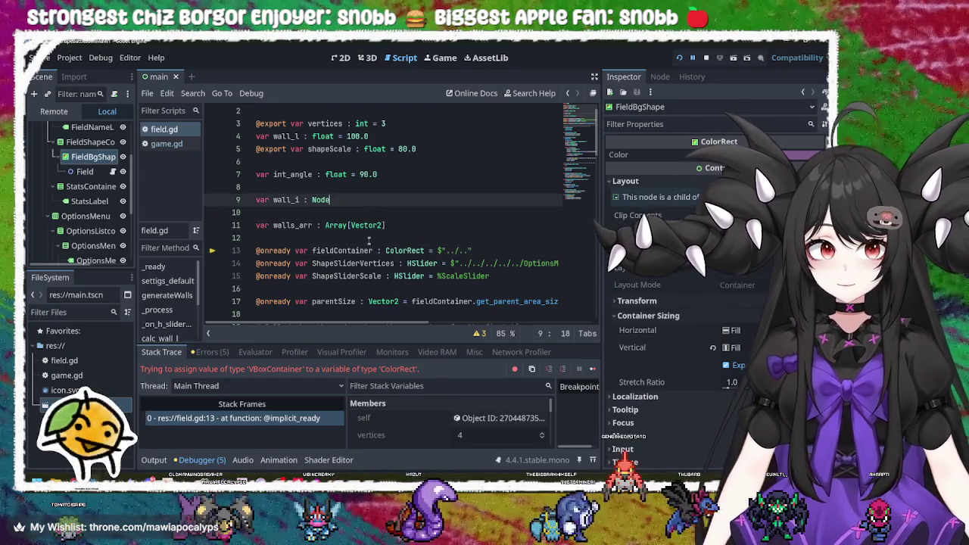
{"action": "left_click", "coordinate": [355, 250]}
{"action": "double_click", "coordinate": [356, 251]}
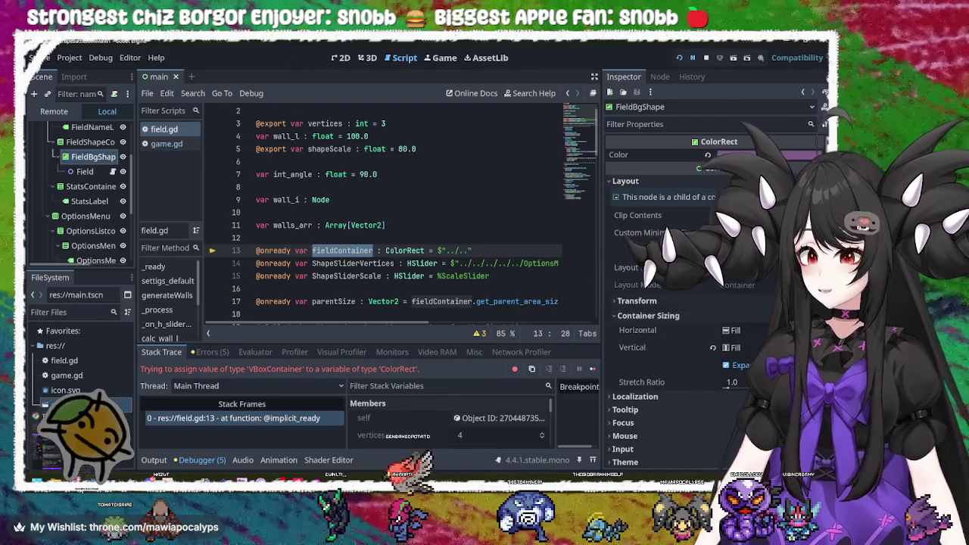
Search Google for 'rougue game' in a new tab and show the image results.
{"action": "key", "text": "alt+Tab"}
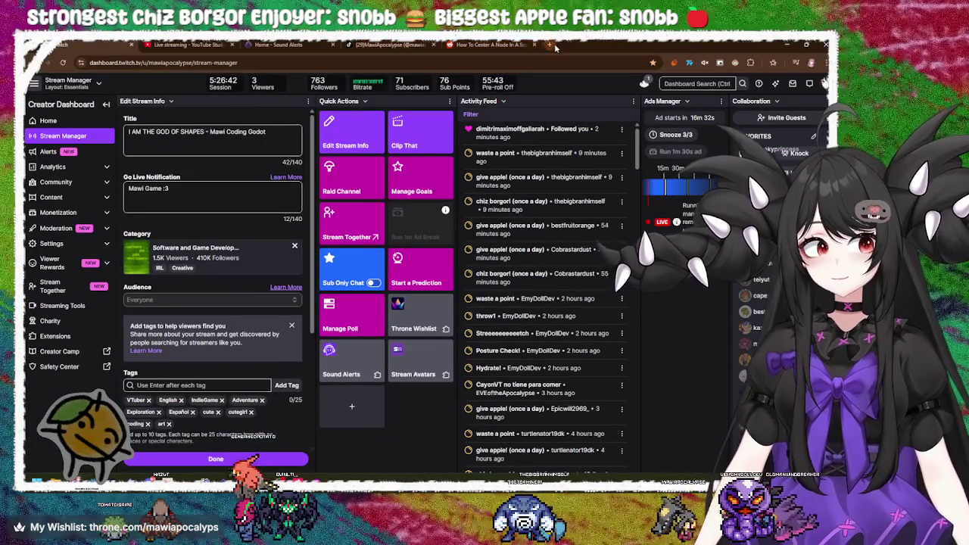
{"action": "left_click", "coordinate": [552, 46]}
{"action": "left_click", "coordinate": [479, 63]}
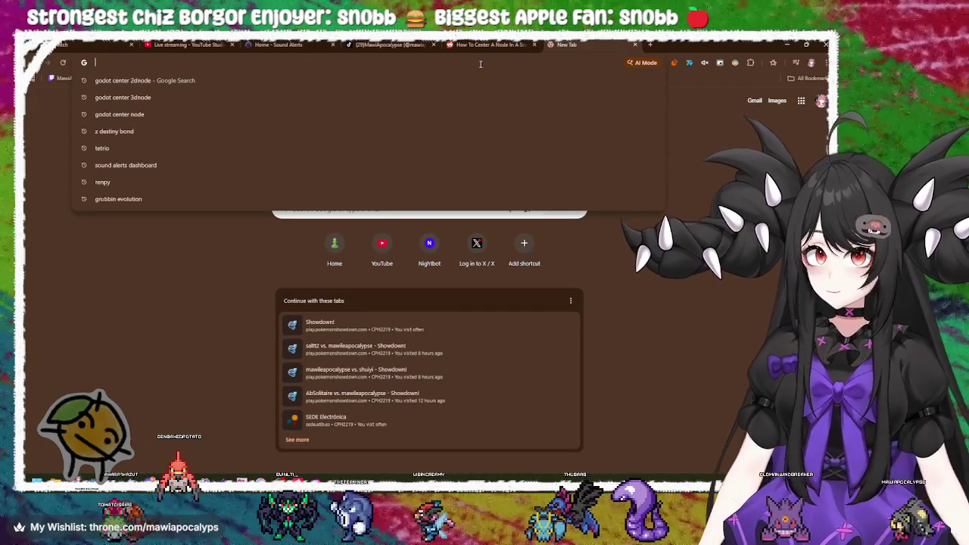
{"action": "type", "text": "roug"}
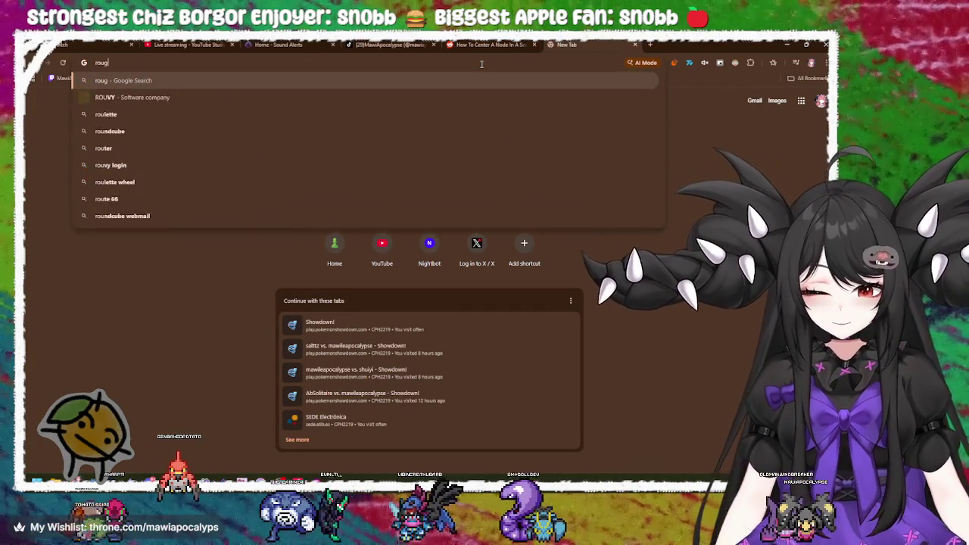
{"action": "key", "text": "BackSpace"}
{"action": "type", "text": "ugue"}
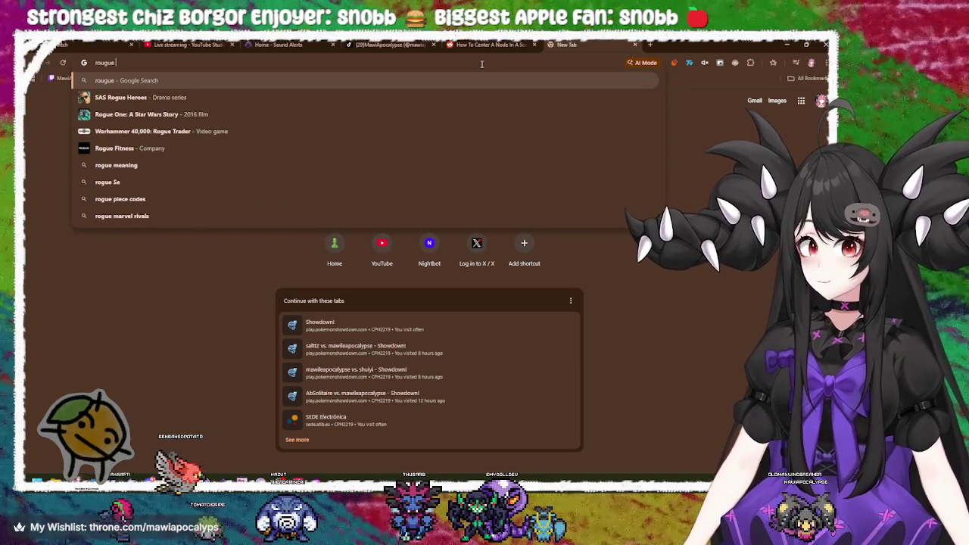
{"action": "type", "text": " game"}
{"action": "key", "text": "Return"}
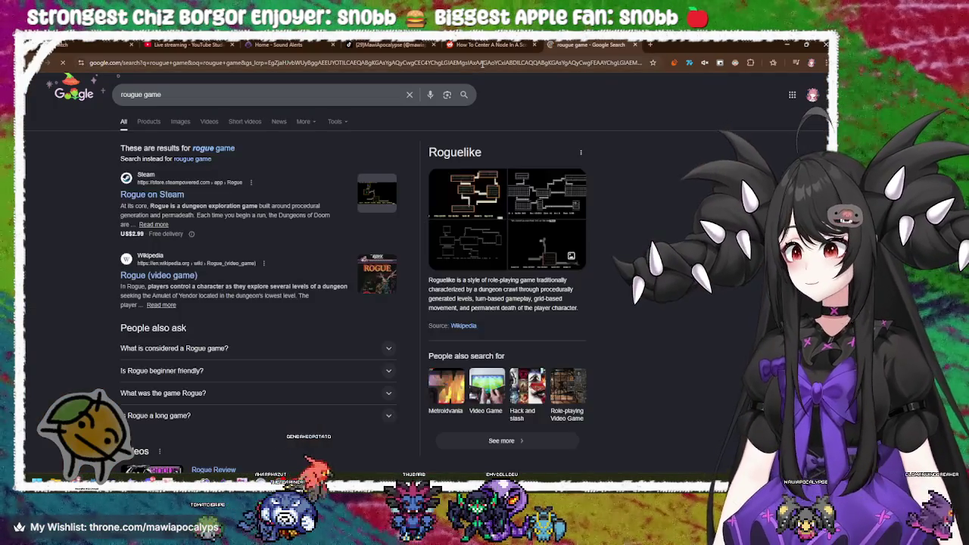
{"action": "left_click", "coordinate": [150, 121]}
{"action": "left_click", "coordinate": [186, 123]}
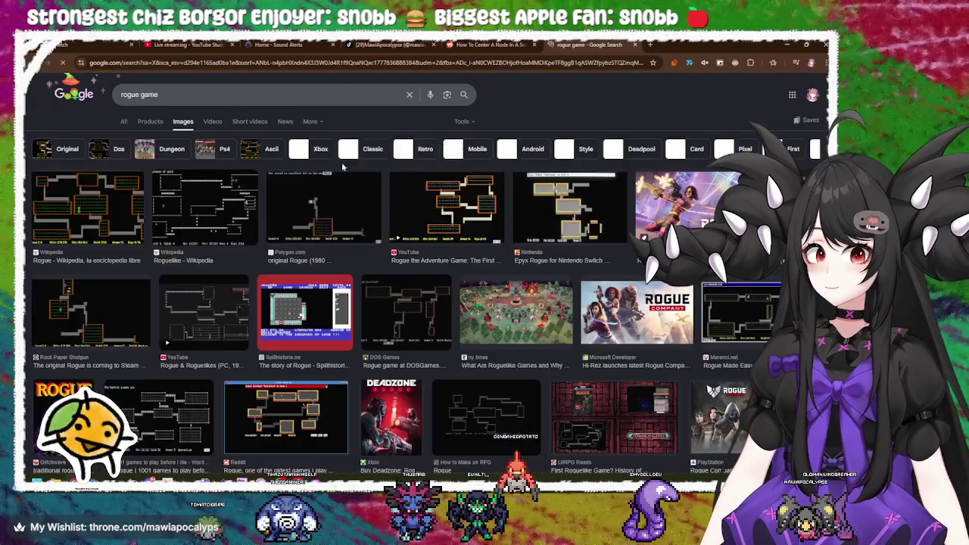
Preview several Rogue image results, including the Wikipedia map and Nintendo Switch entries.
{"action": "left_click", "coordinate": [221, 212]}
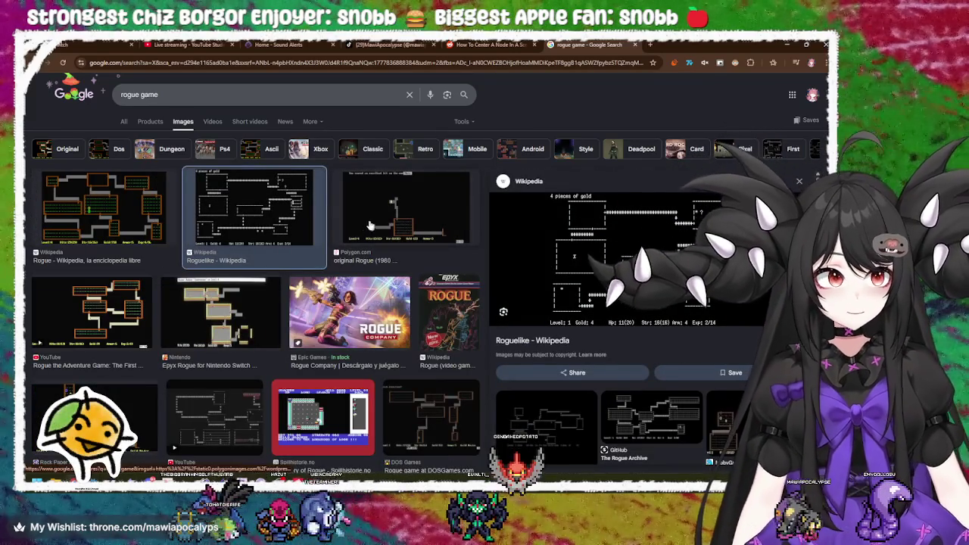
{"action": "left_click", "coordinate": [141, 224]}
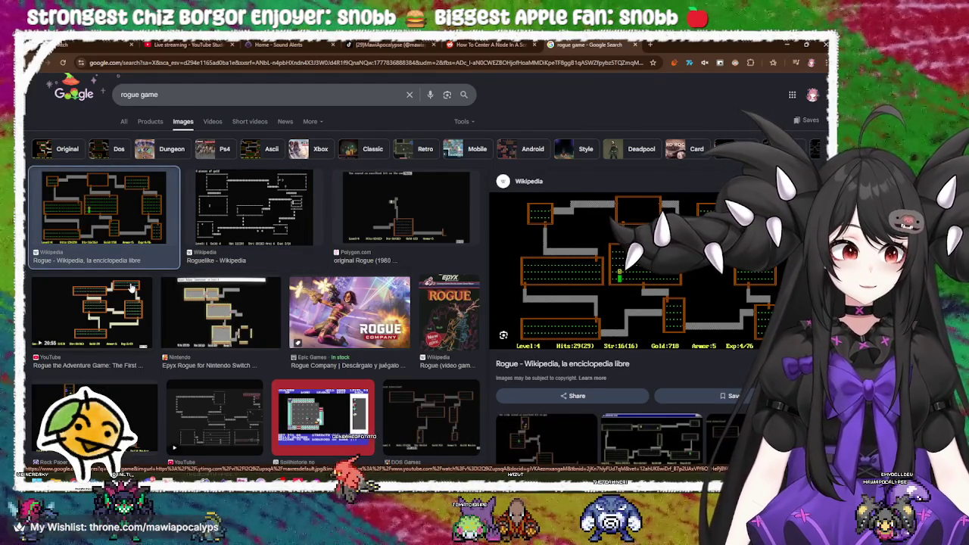
{"action": "left_click", "coordinate": [132, 288]}
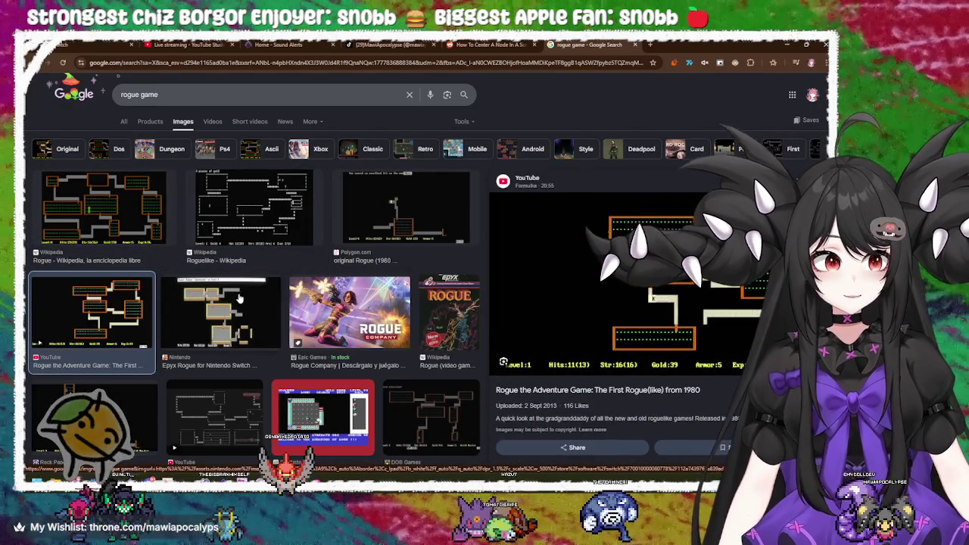
{"action": "left_click", "coordinate": [239, 299]}
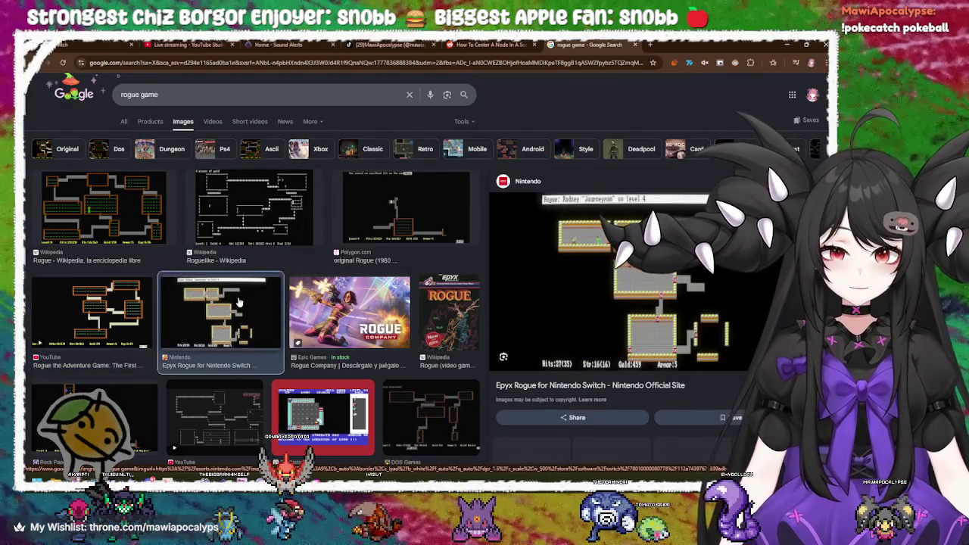
{"action": "scroll", "coordinate": [237, 302], "scroll_direction": "down", "scroll_amount": 2}
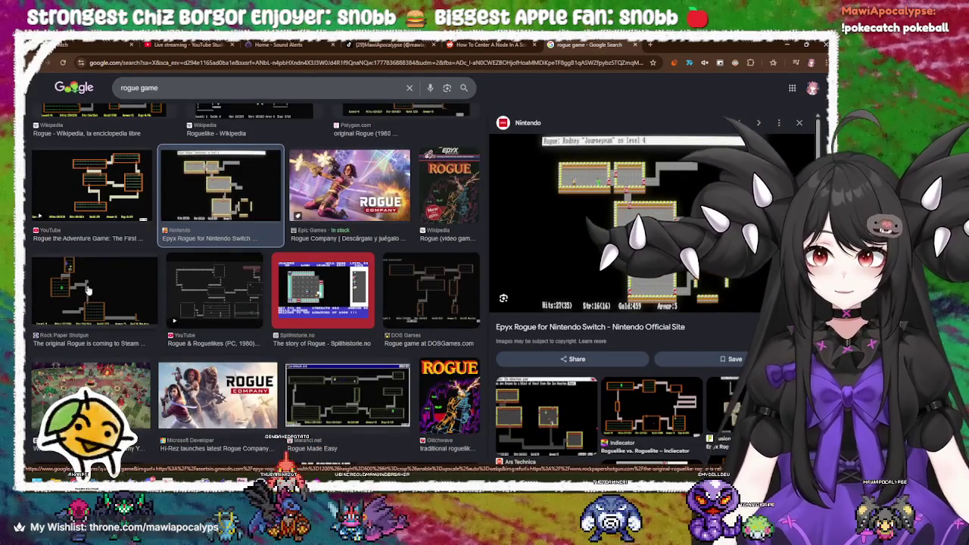
{"action": "left_click", "coordinate": [169, 287]}
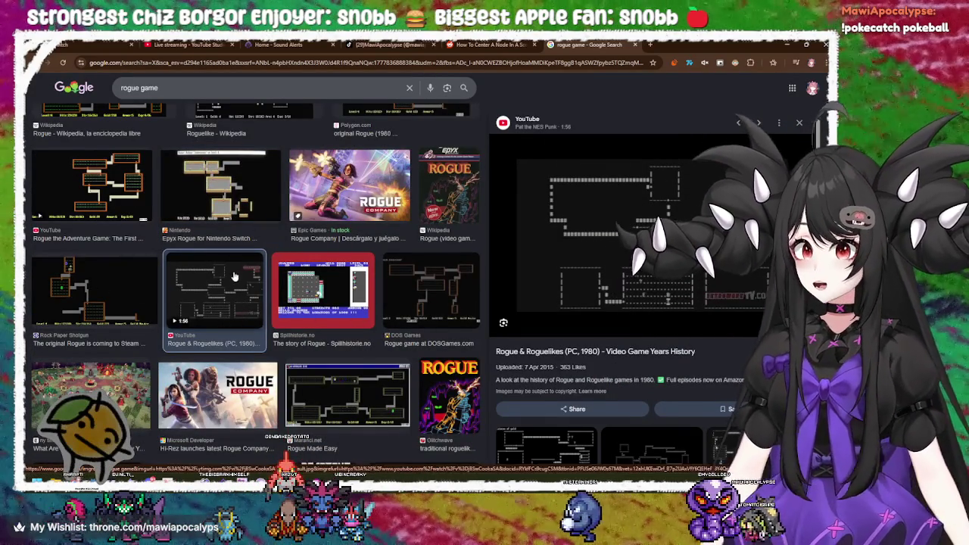
{"action": "scroll", "coordinate": [234, 277], "scroll_direction": "up", "scroll_amount": 2}
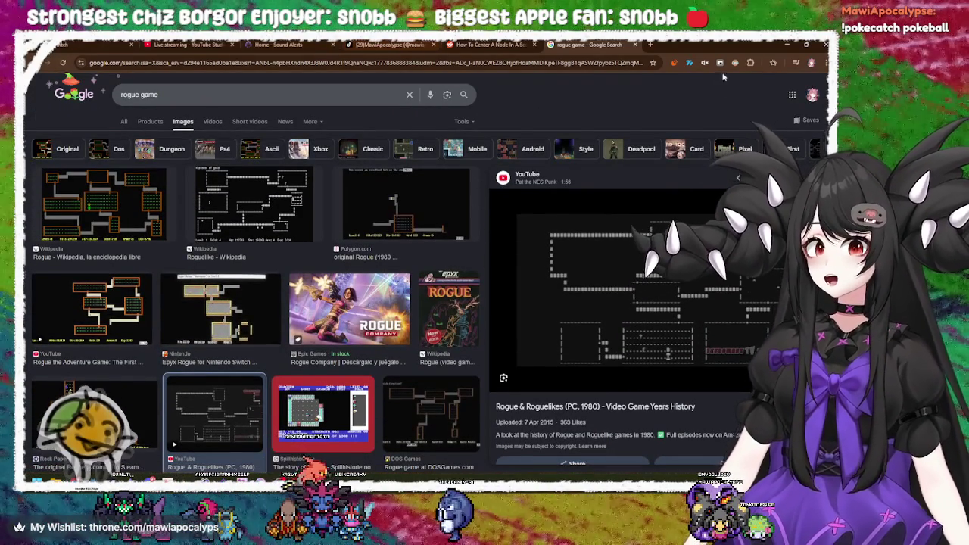
Close the search, Reddit and TikTok tabs and return to the Godot editor.
{"action": "left_click", "coordinate": [635, 45]}
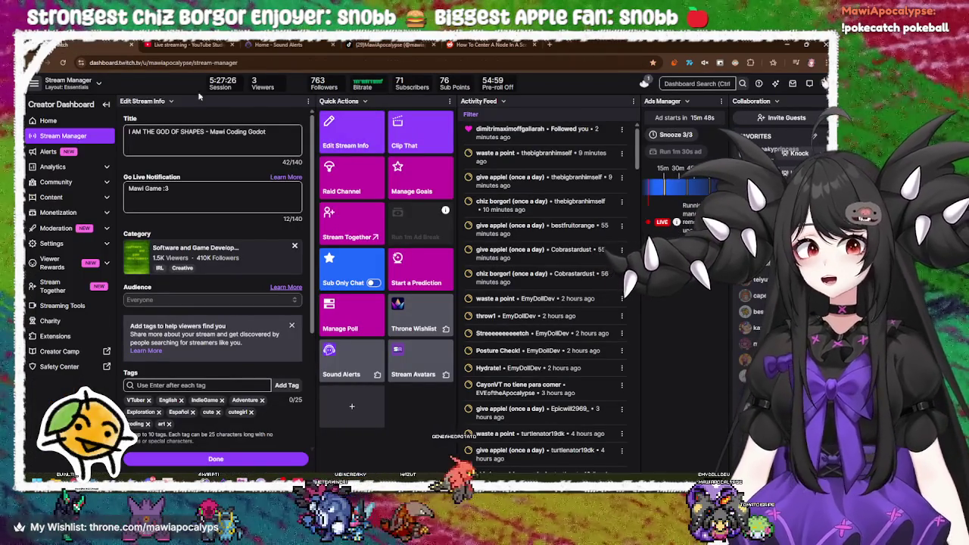
{"action": "key", "text": "ctrl+shift+Tab"}
{"action": "key", "text": "ctrl+shift+Tab"}
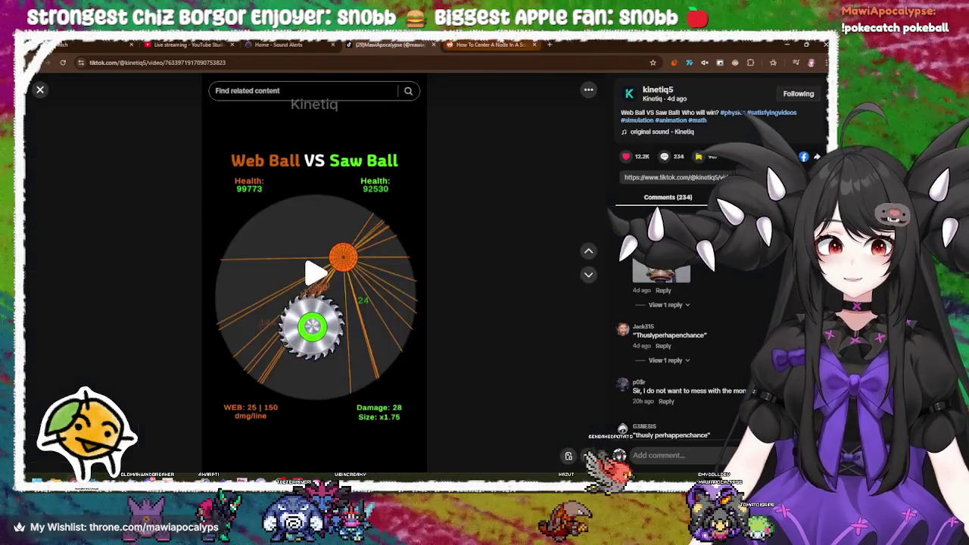
{"action": "left_click", "coordinate": [482, 44]}
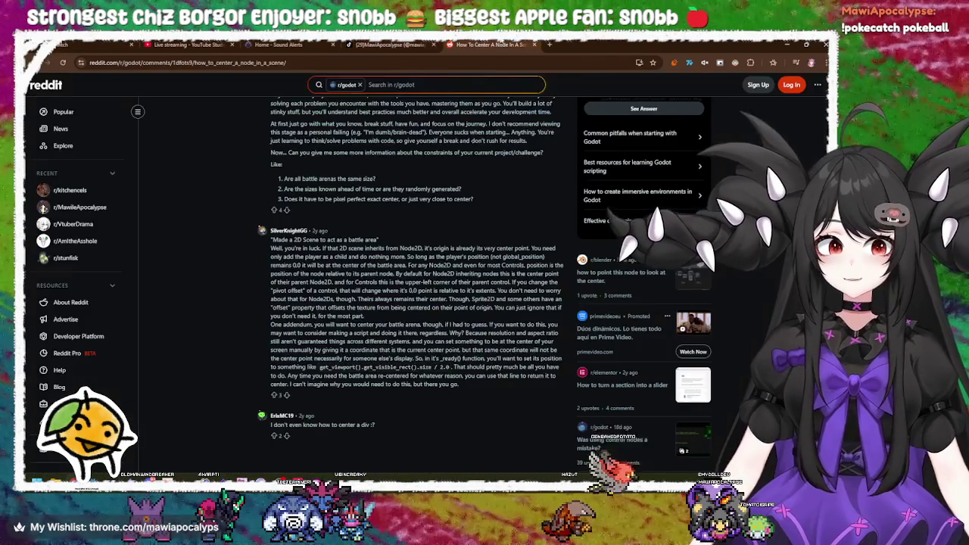
{"action": "left_click", "coordinate": [535, 45]}
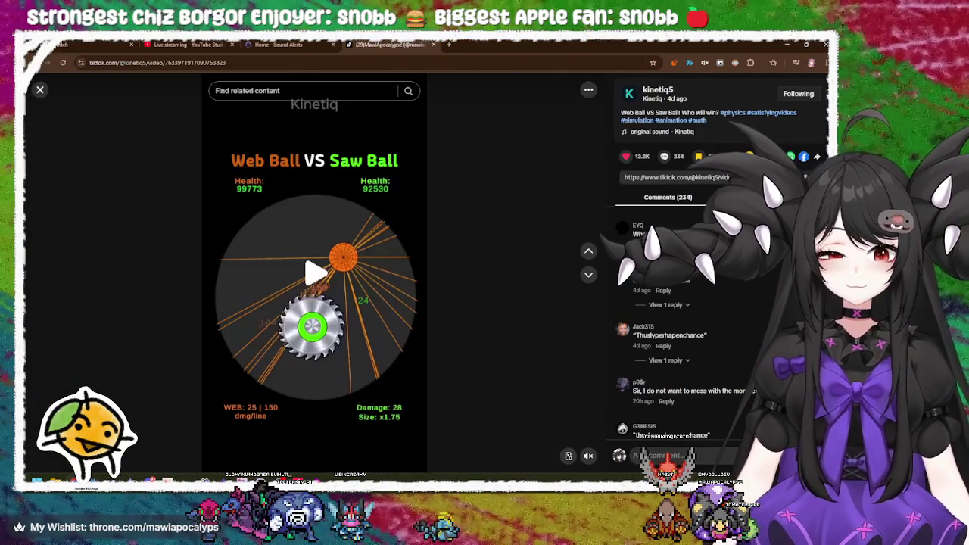
{"action": "left_click", "coordinate": [433, 44]}
{"action": "left_click", "coordinate": [186, 45]}
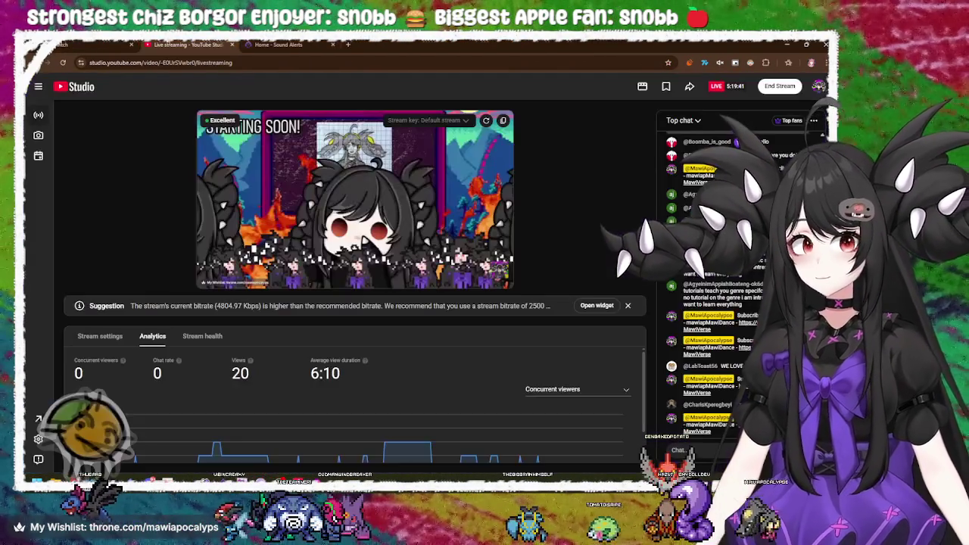
{"action": "left_click", "coordinate": [111, 44]}
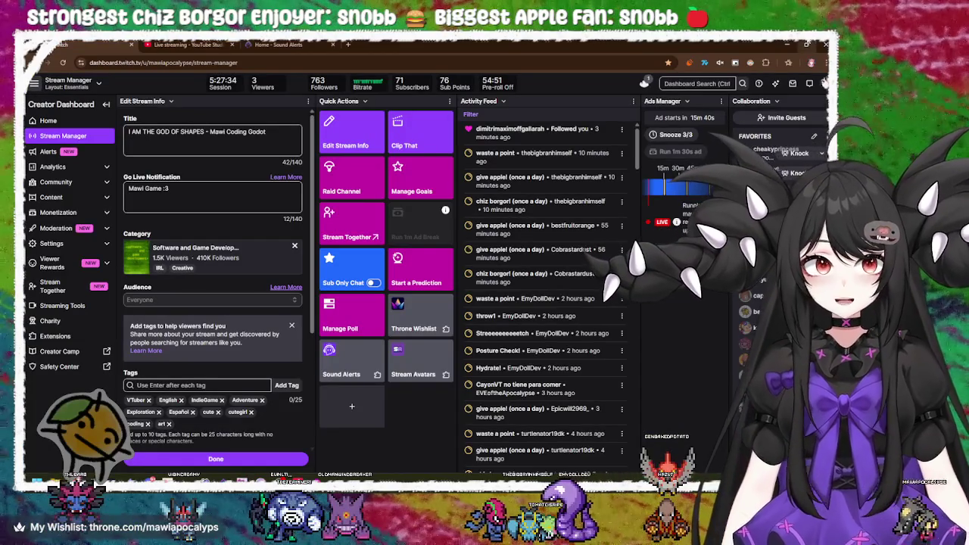
{"action": "left_click", "coordinate": [787, 45]}
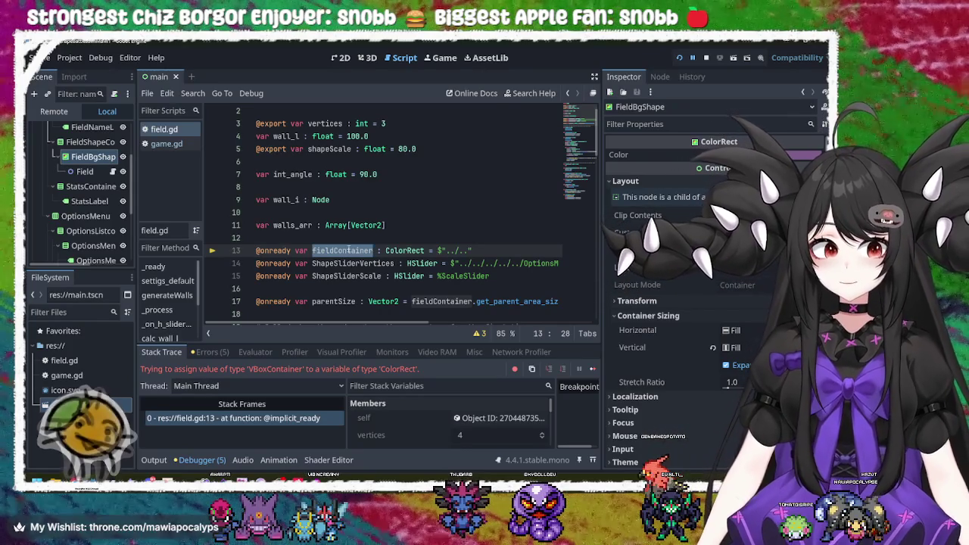
Point line 13's fieldContainer at $".." and relaunch the game.
{"action": "left_click", "coordinate": [470, 249]}
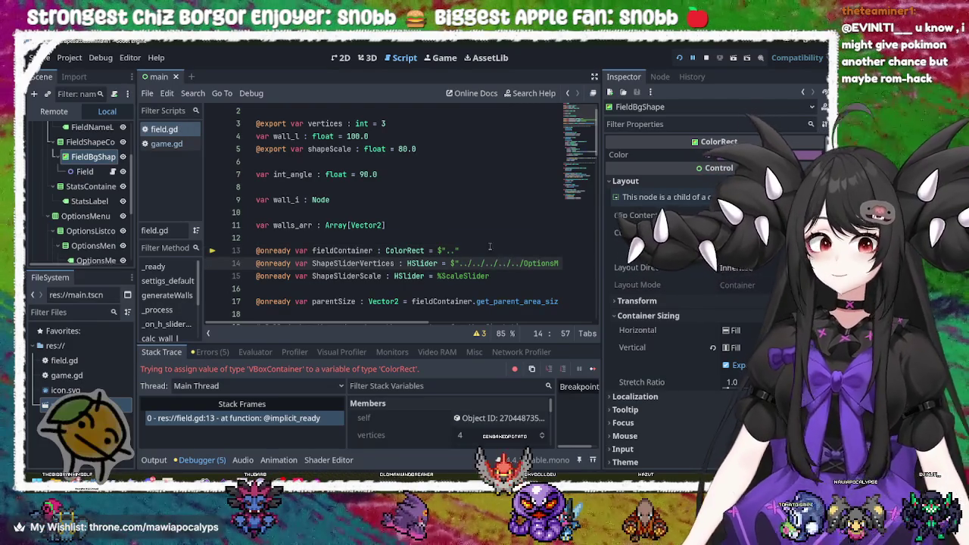
{"action": "left_click", "coordinate": [464, 249]}
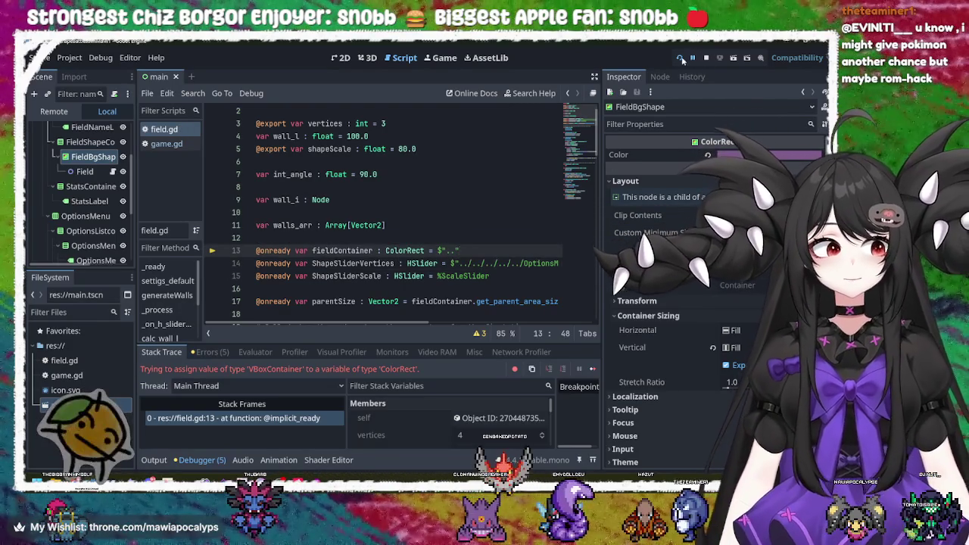
{"action": "left_click", "coordinate": [680, 58]}
{"action": "left_click", "coordinate": [680, 58]}
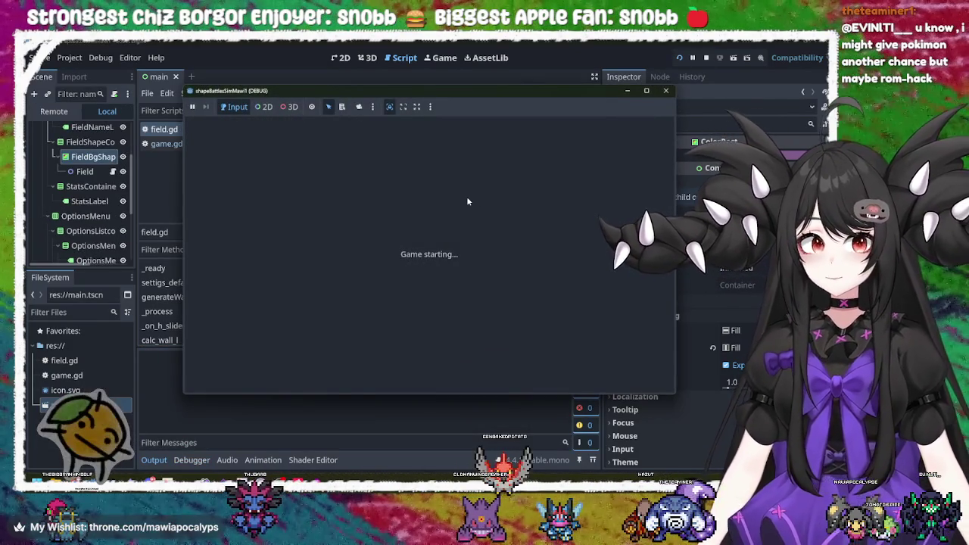
{"action": "left_click", "coordinate": [706, 58]}
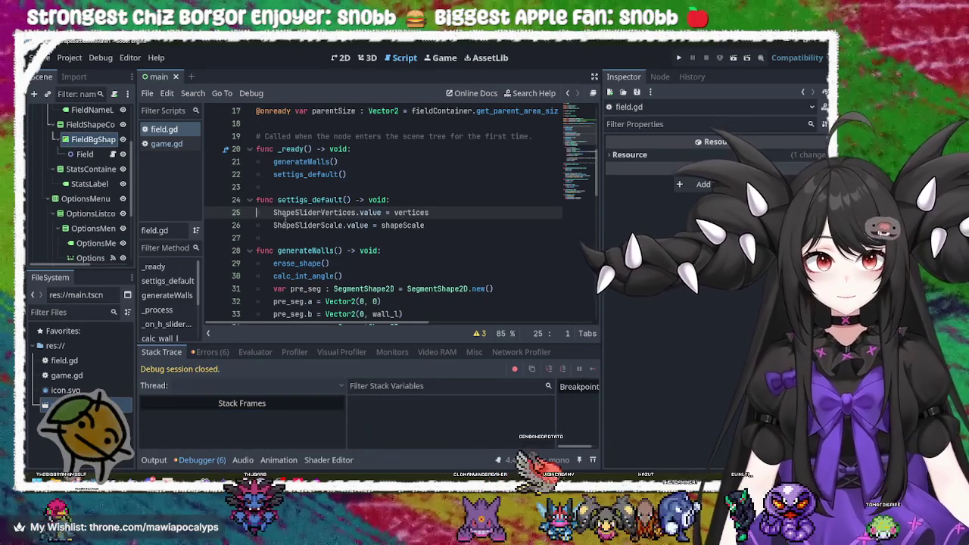
{"action": "scroll", "coordinate": [424, 219], "scroll_direction": "up", "scroll_amount": 4}
{"action": "scroll", "coordinate": [424, 219], "scroll_direction": "down", "scroll_amount": 3}
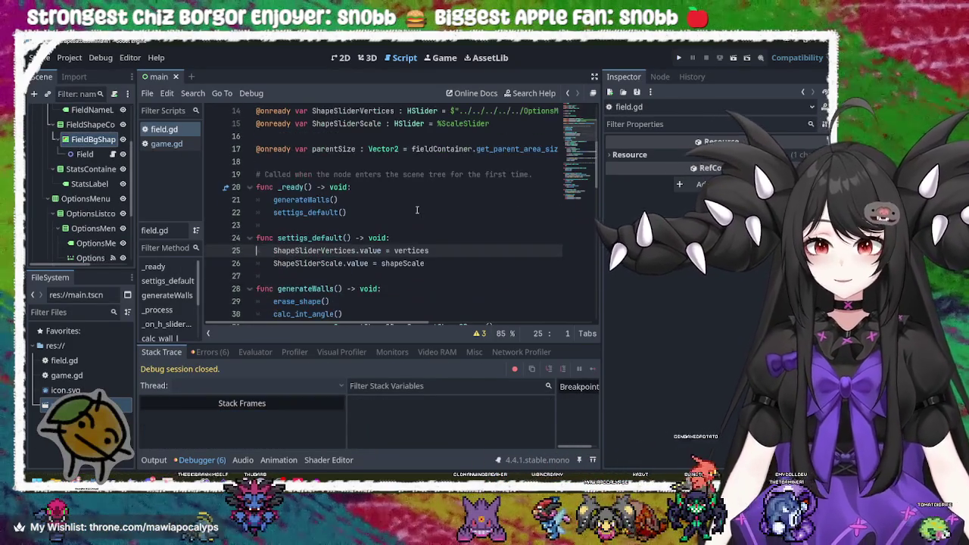
{"action": "left_click", "coordinate": [677, 59]}
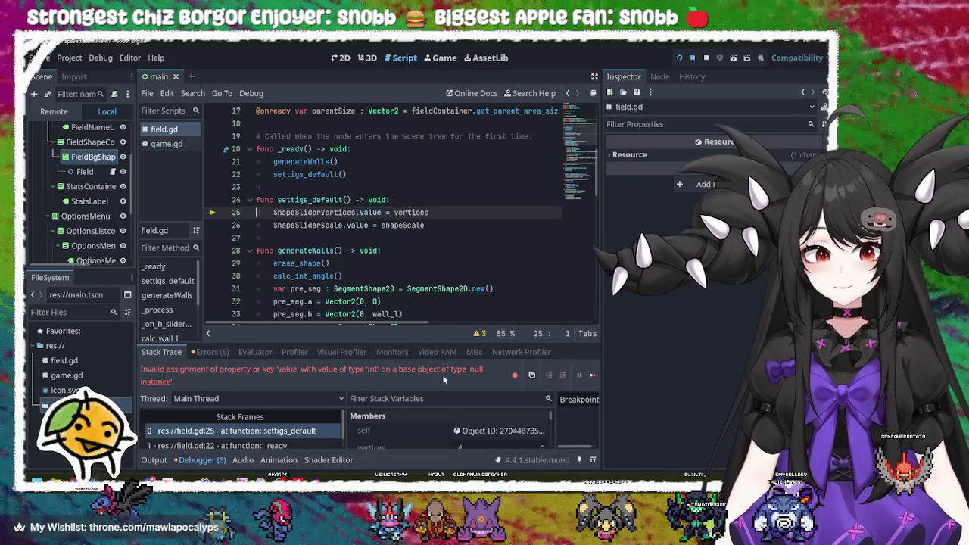
{"action": "double_click", "coordinate": [332, 213]}
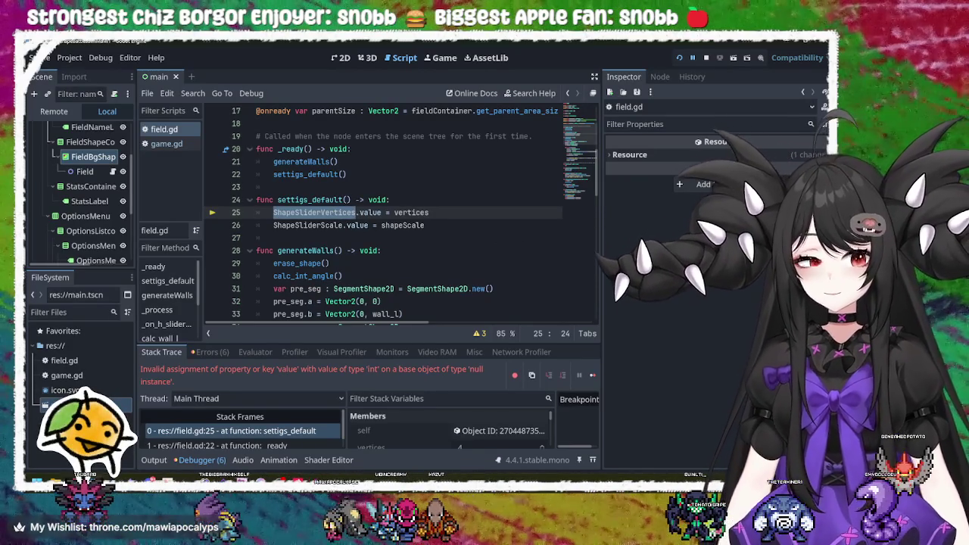
{"action": "double_click", "coordinate": [328, 200]}
{"action": "scroll", "coordinate": [419, 235], "scroll_direction": "up", "scroll_amount": 1}
{"action": "scroll", "coordinate": [419, 235], "scroll_direction": "up", "scroll_amount": 3}
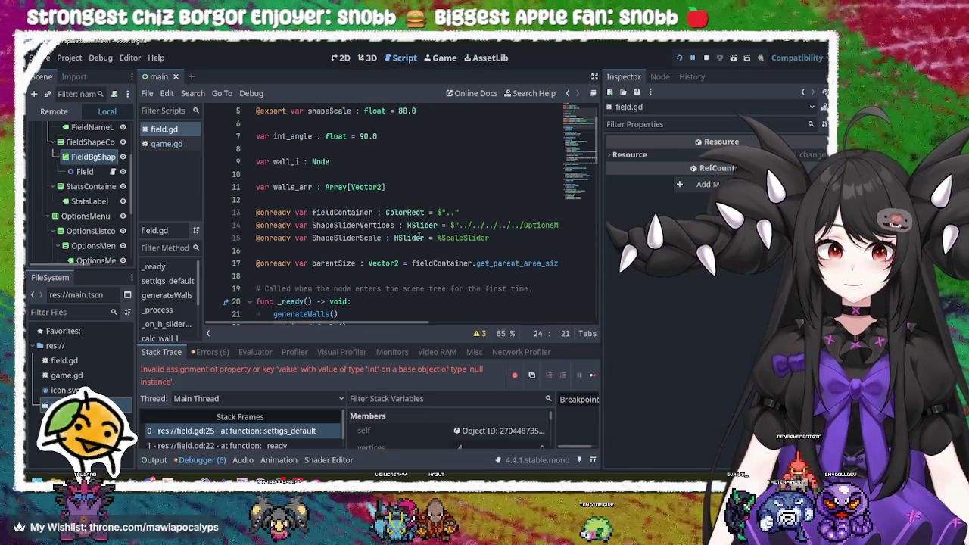
{"action": "scroll", "coordinate": [418, 235], "scroll_direction": "down", "scroll_amount": 4}
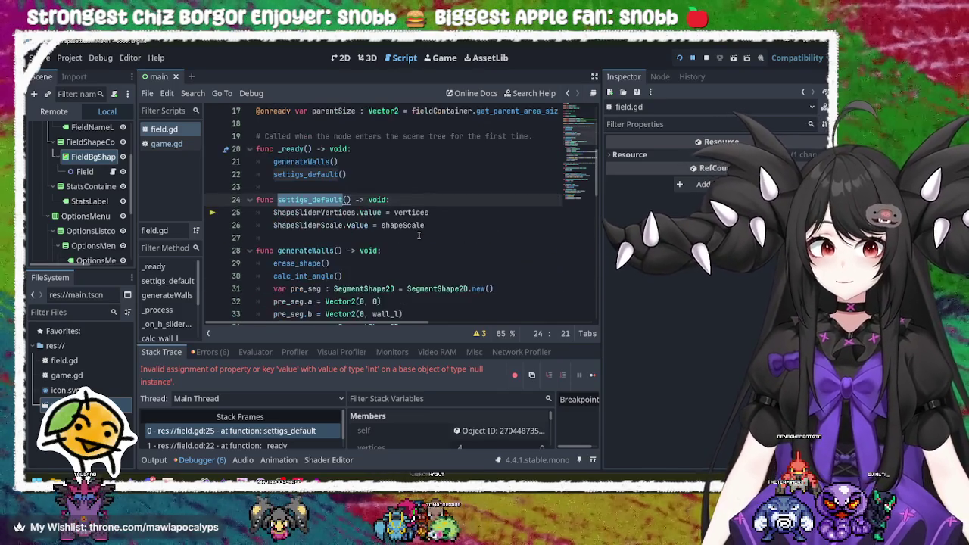
{"action": "double_click", "coordinate": [301, 213]}
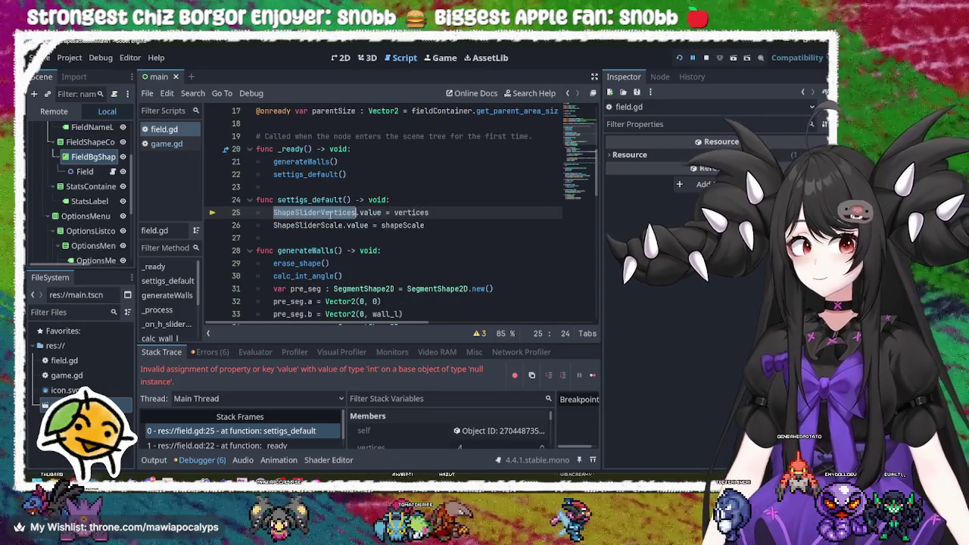
{"action": "scroll", "coordinate": [383, 220], "scroll_direction": "up", "scroll_amount": 5}
{"action": "scroll", "coordinate": [384, 220], "scroll_direction": "down", "scroll_amount": 6}
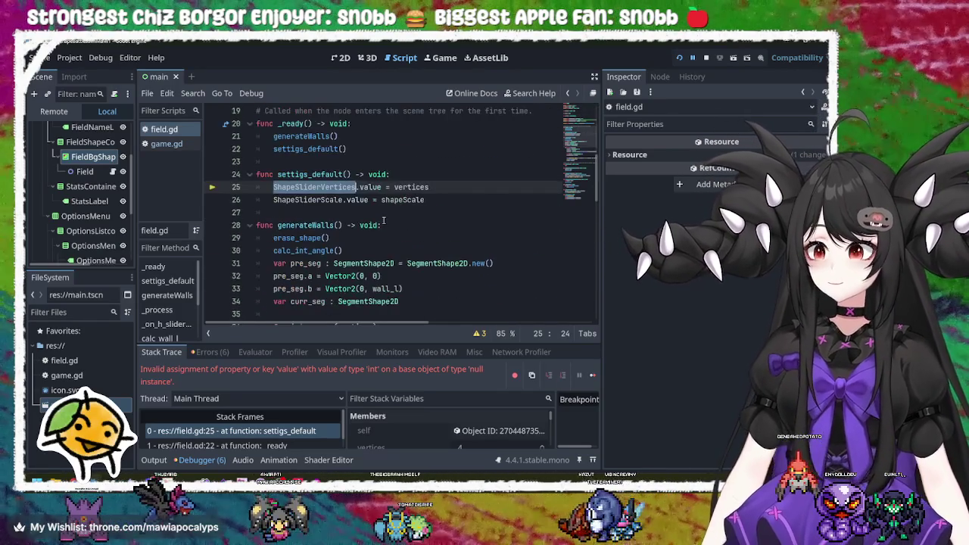
{"action": "double_click", "coordinate": [306, 174]}
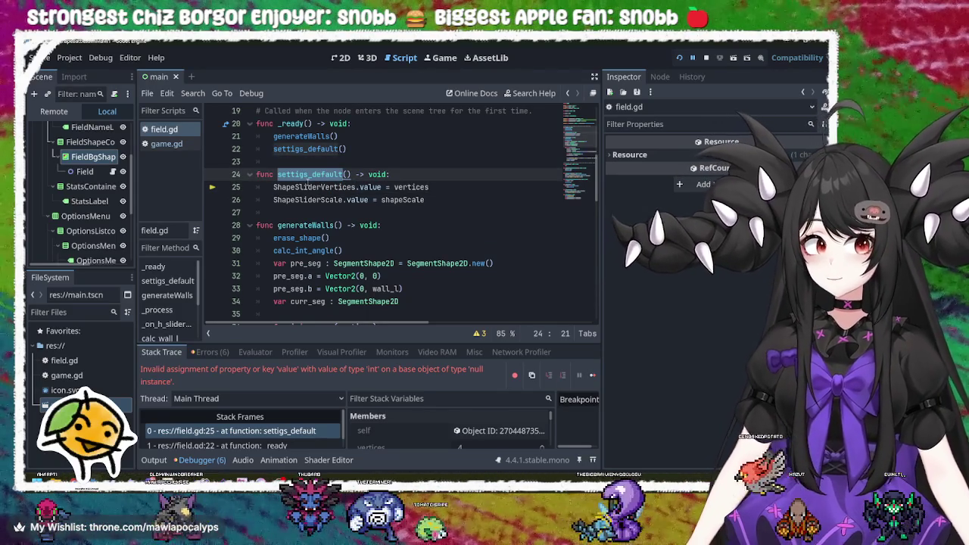
{"action": "scroll", "coordinate": [307, 183], "scroll_direction": "up", "scroll_amount": 4}
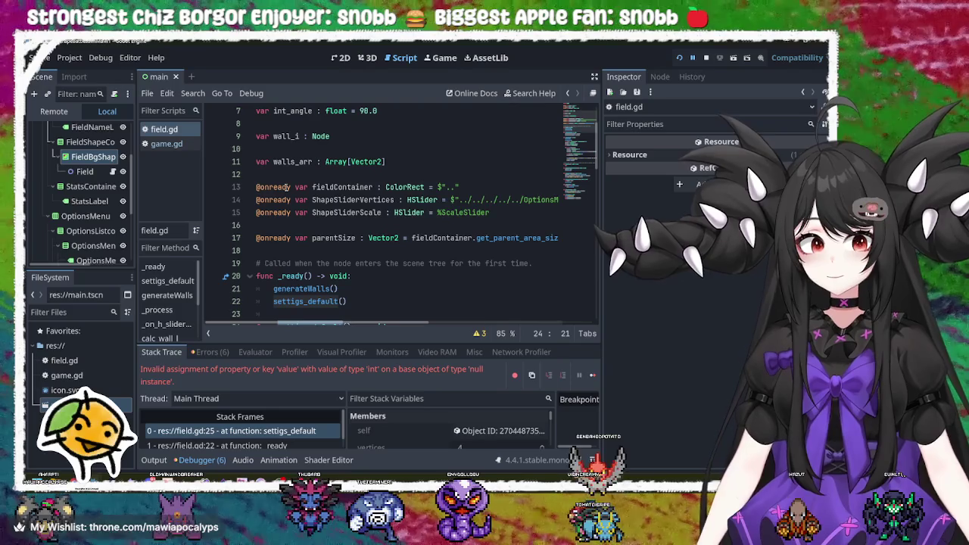
{"action": "scroll", "coordinate": [286, 187], "scroll_direction": "down", "scroll_amount": 2}
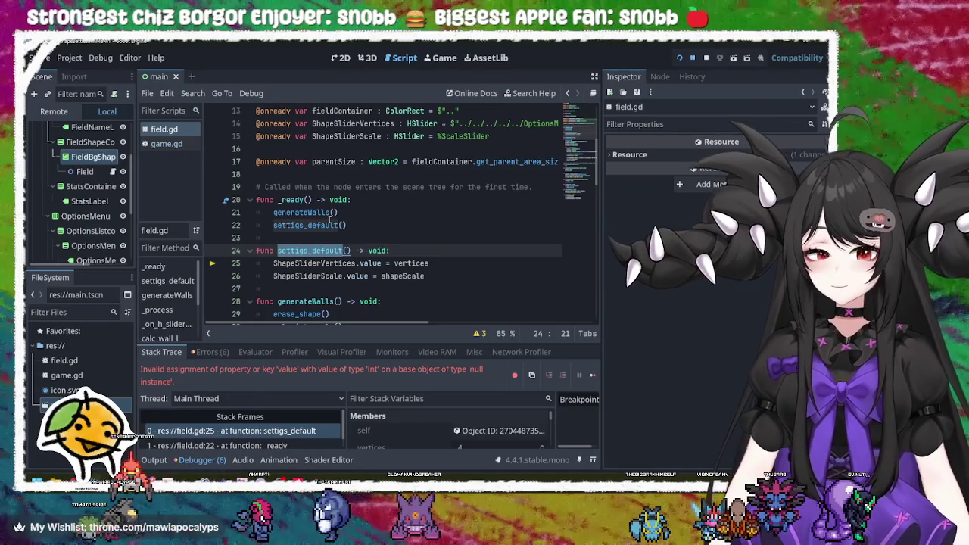
{"action": "scroll", "coordinate": [330, 218], "scroll_direction": "down", "scroll_amount": 2}
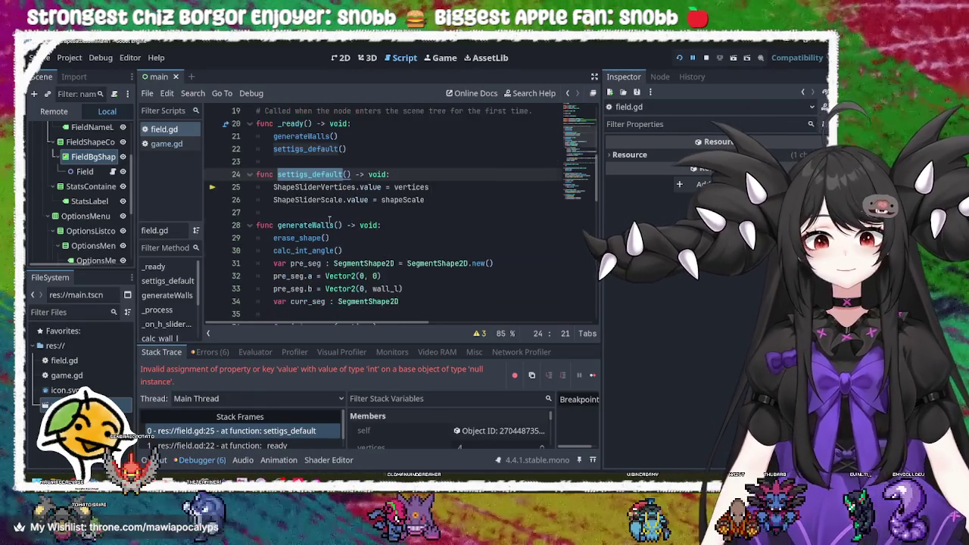
{"action": "scroll", "coordinate": [331, 219], "scroll_direction": "up", "scroll_amount": 1}
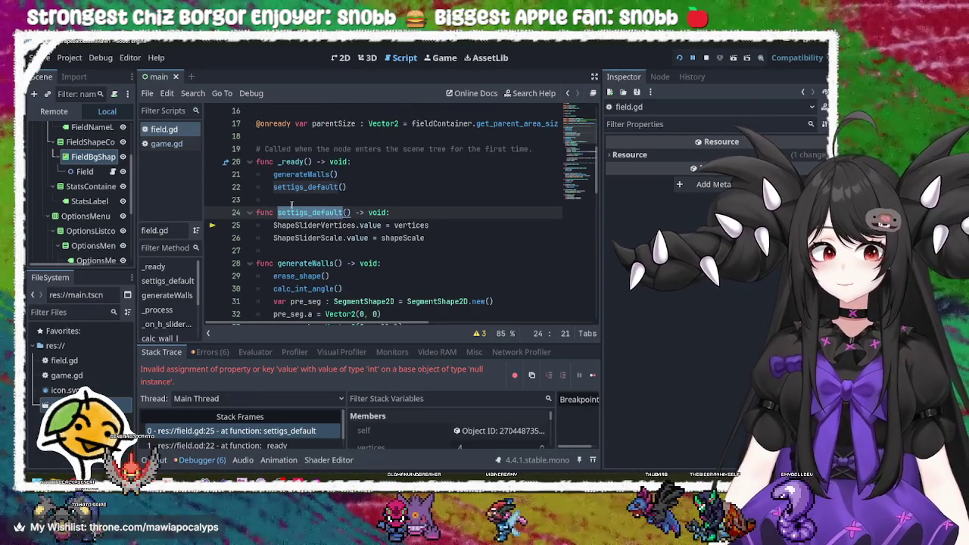
{"action": "scroll", "coordinate": [327, 215], "scroll_direction": "up", "scroll_amount": 1}
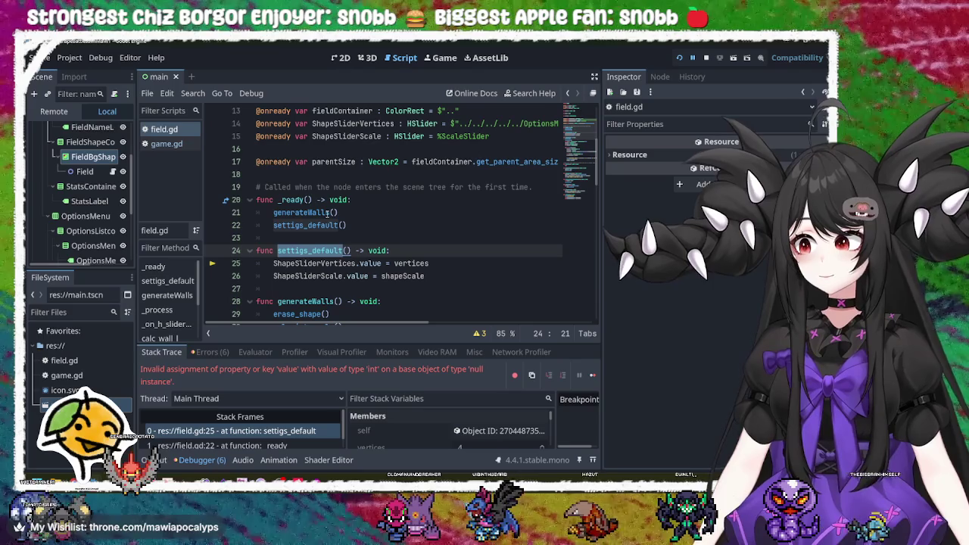
{"action": "scroll", "coordinate": [327, 215], "scroll_direction": "up", "scroll_amount": 1}
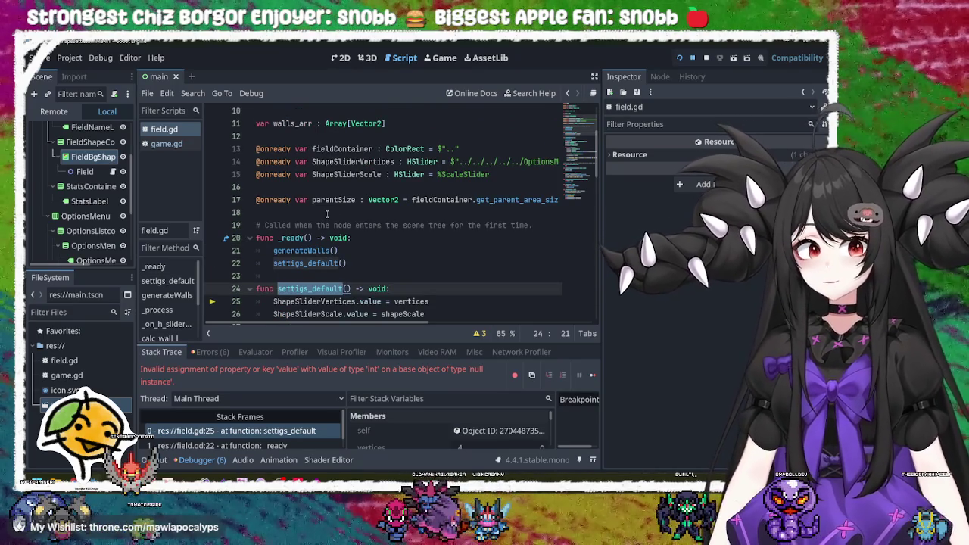
{"action": "scroll", "coordinate": [327, 214], "scroll_direction": "up", "scroll_amount": 3}
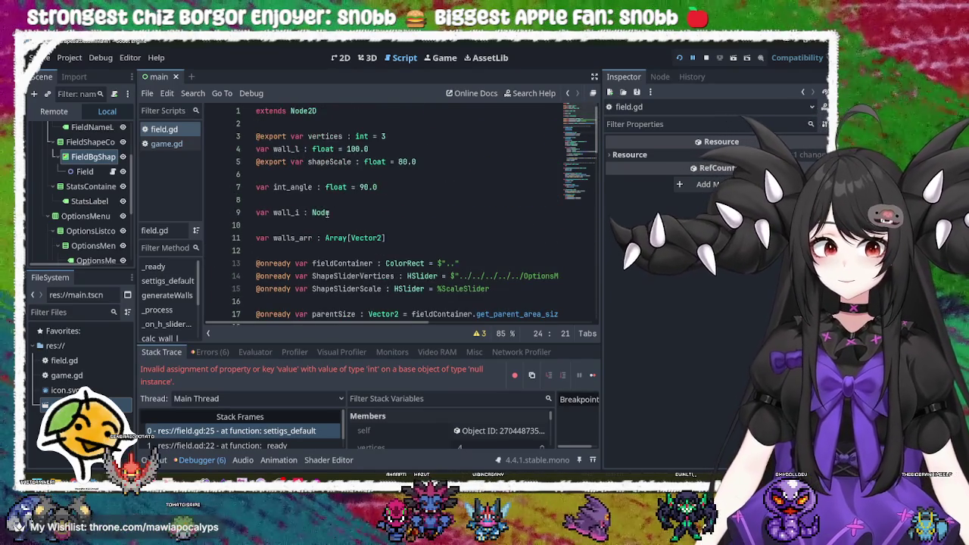
{"action": "scroll", "coordinate": [327, 214], "scroll_direction": "down", "scroll_amount": 4}
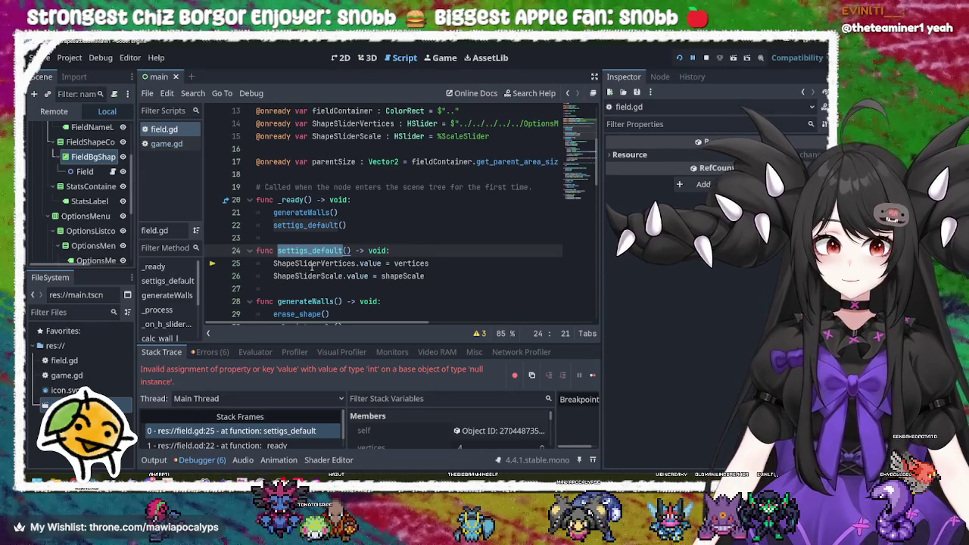
{"action": "double_click", "coordinate": [311, 263]}
{"action": "double_click", "coordinate": [316, 250]}
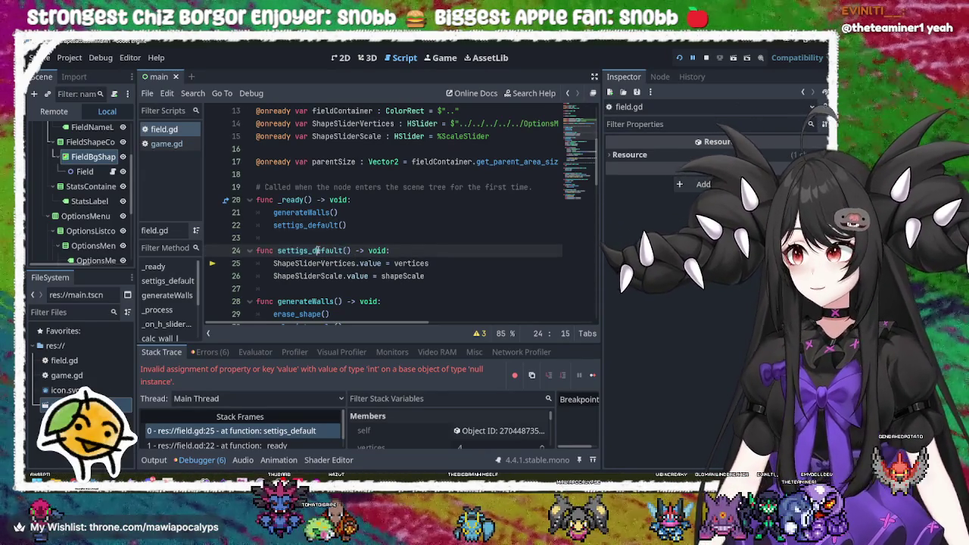
{"action": "triple_click", "coordinate": [317, 250]}
{"action": "double_click", "coordinate": [317, 251]}
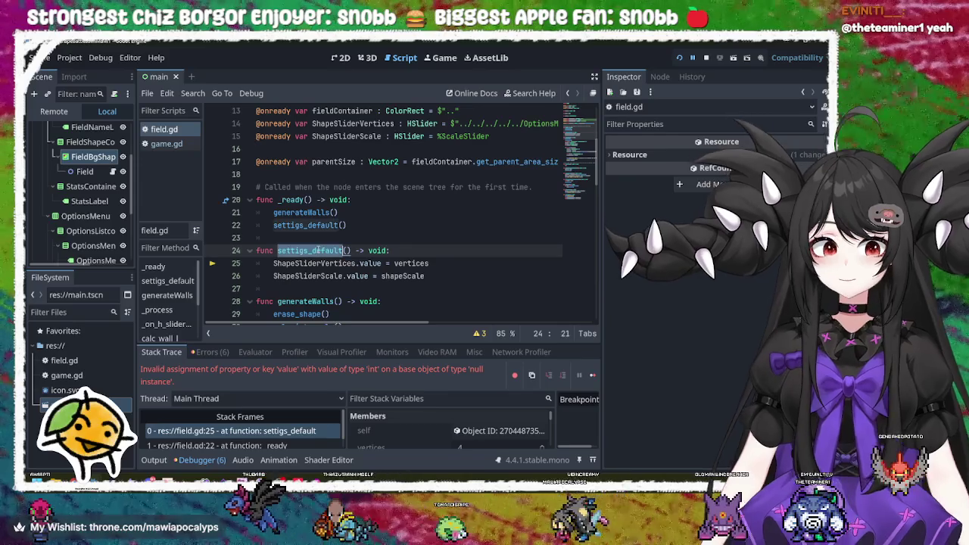
{"action": "left_click", "coordinate": [316, 250]}
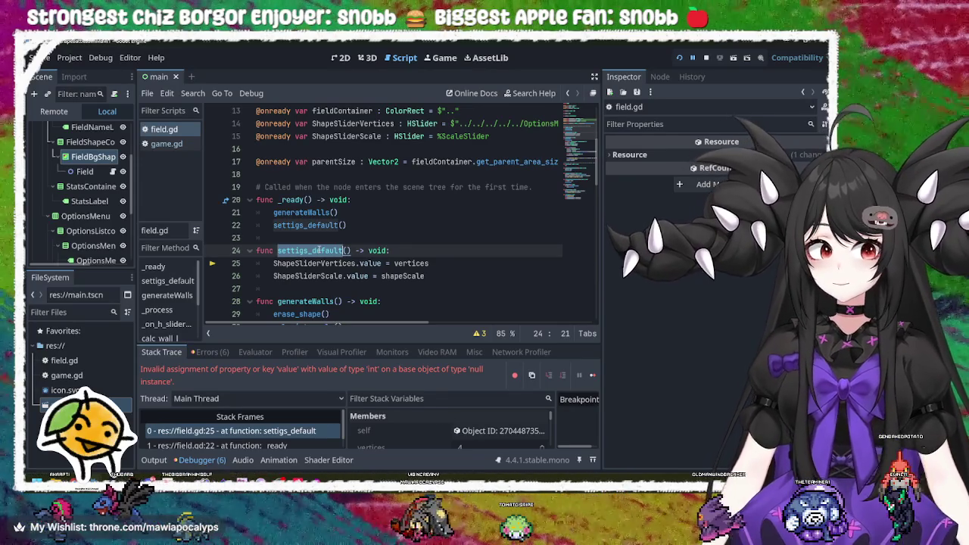
{"action": "double_click", "coordinate": [309, 262]}
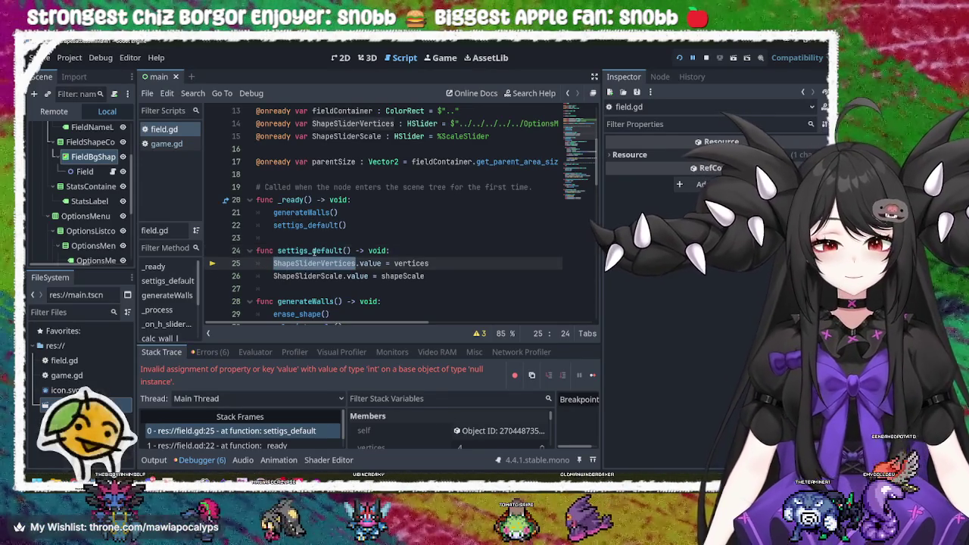
{"action": "double_click", "coordinate": [316, 250]}
{"action": "double_click", "coordinate": [309, 262]}
{"action": "double_click", "coordinate": [313, 251]}
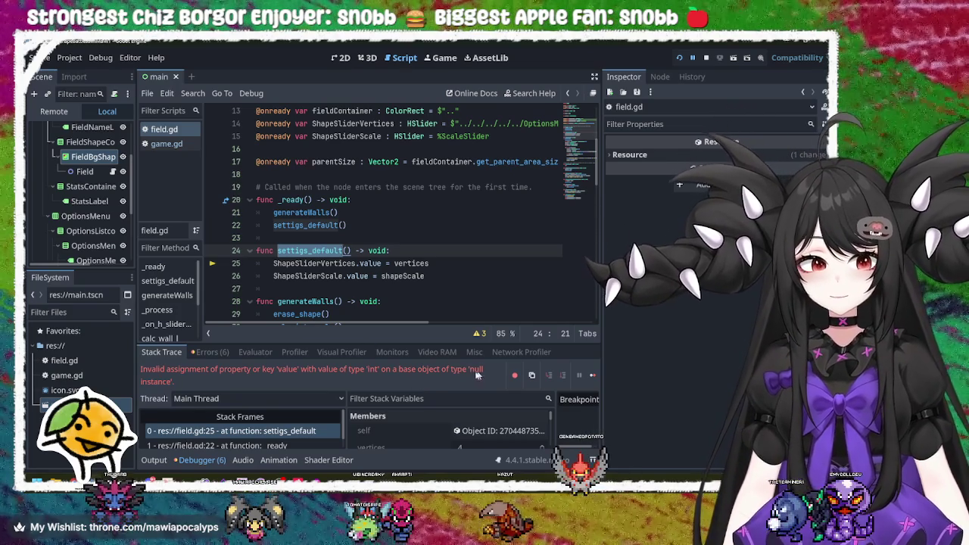
{"action": "double_click", "coordinate": [336, 262]}
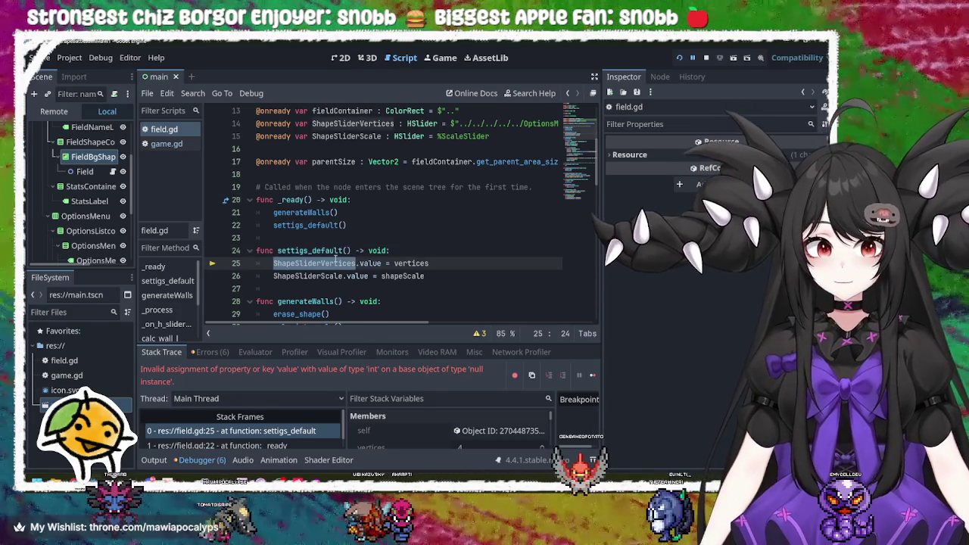
{"action": "scroll", "coordinate": [336, 260], "scroll_direction": "up", "scroll_amount": 3}
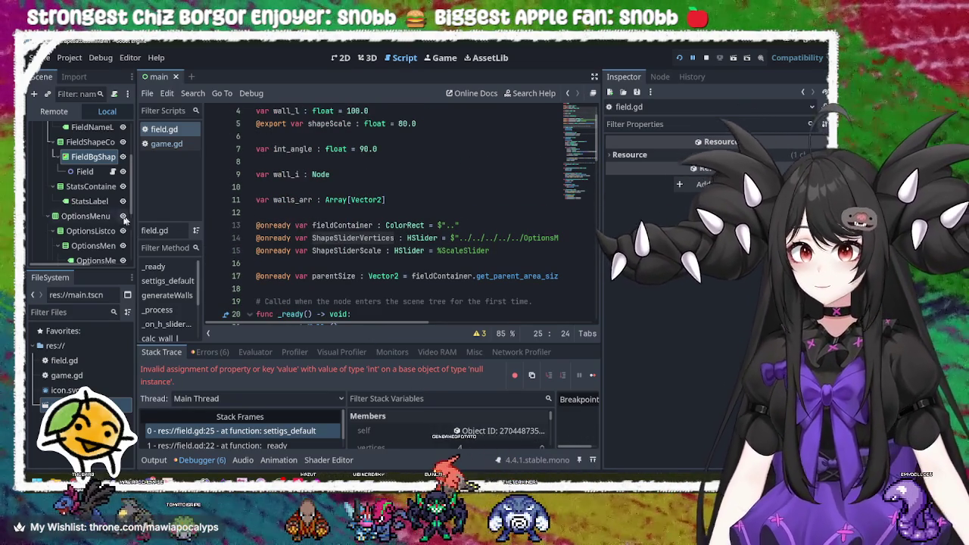
Replace line 14's ShapeSliderVertices path with the dragged-in OptionsMenuRowControl node and save field.gd.
{"action": "left_click", "coordinate": [560, 238]}
{"action": "triple_click", "coordinate": [437, 237]}
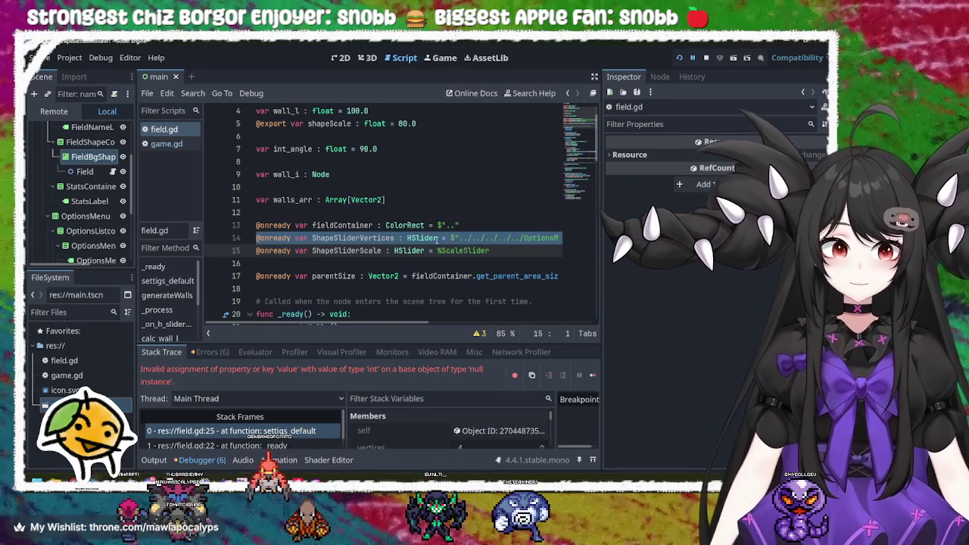
{"action": "key", "text": "shift+Left"}
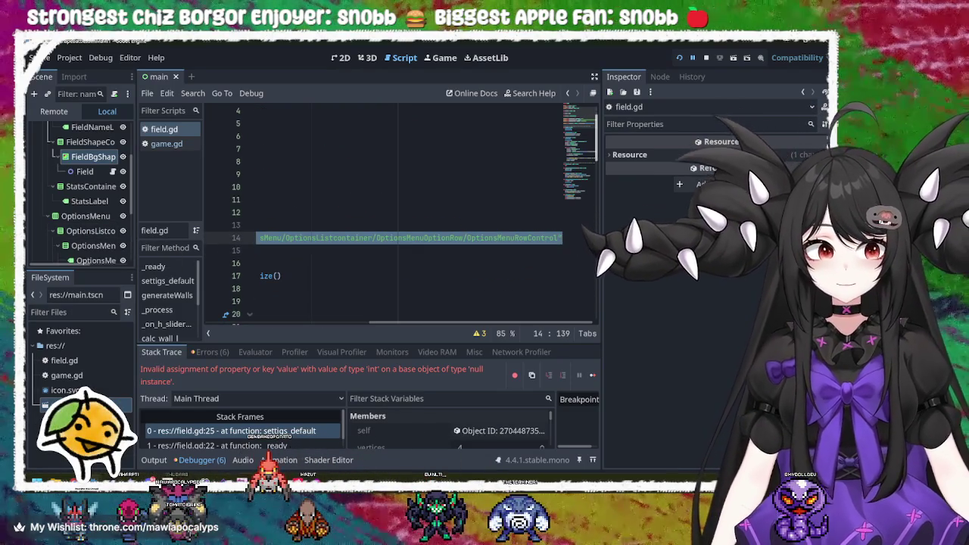
{"action": "key", "text": "BackSpace"}
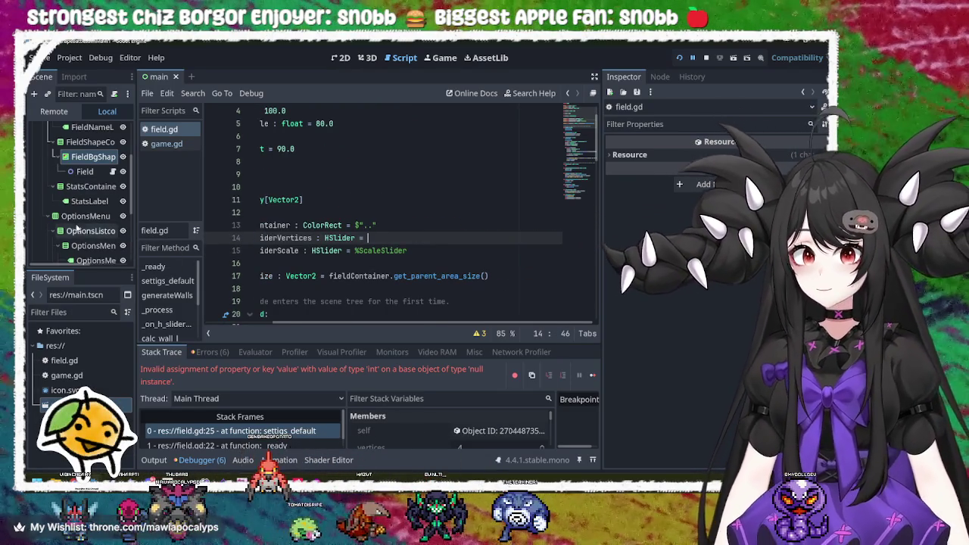
{"action": "scroll", "coordinate": [79, 231], "scroll_direction": "down", "scroll_amount": 5}
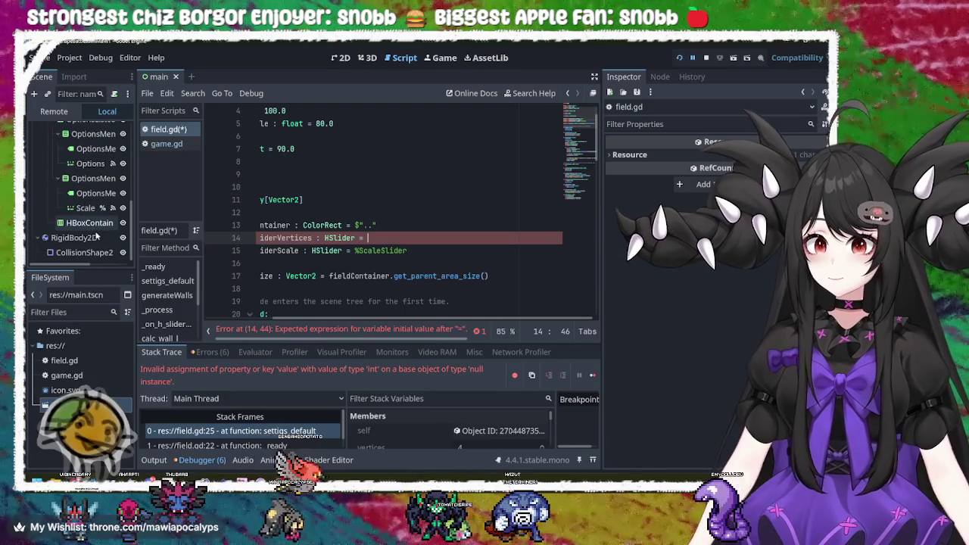
{"action": "left_click", "coordinate": [87, 163]}
{"action": "left_click_drag", "start_coordinate": [87, 163], "coordinate": [399, 239]}
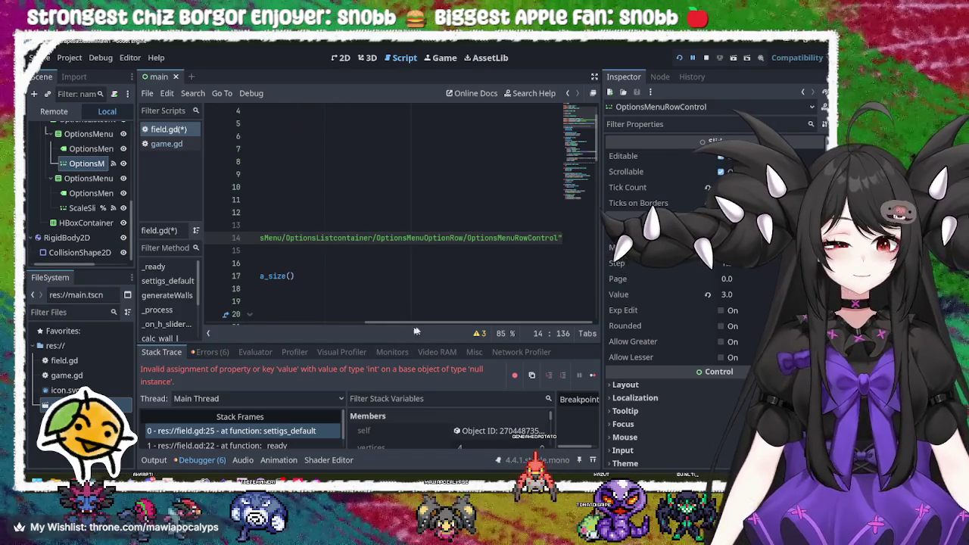
{"action": "scroll", "coordinate": [406, 336], "scroll_direction": "left", "scroll_amount": 5}
{"action": "left_click", "coordinate": [364, 238]}
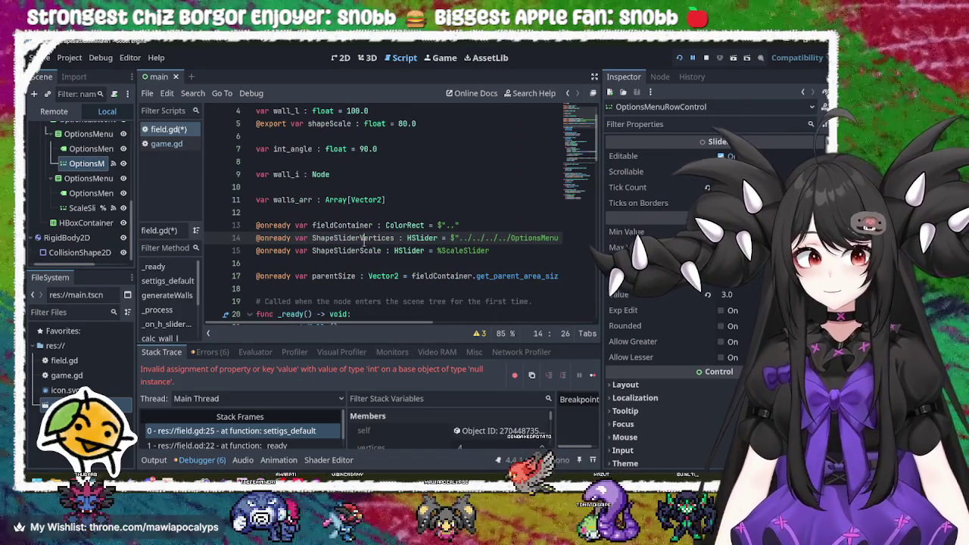
{"action": "key", "text": "ctrl+s"}
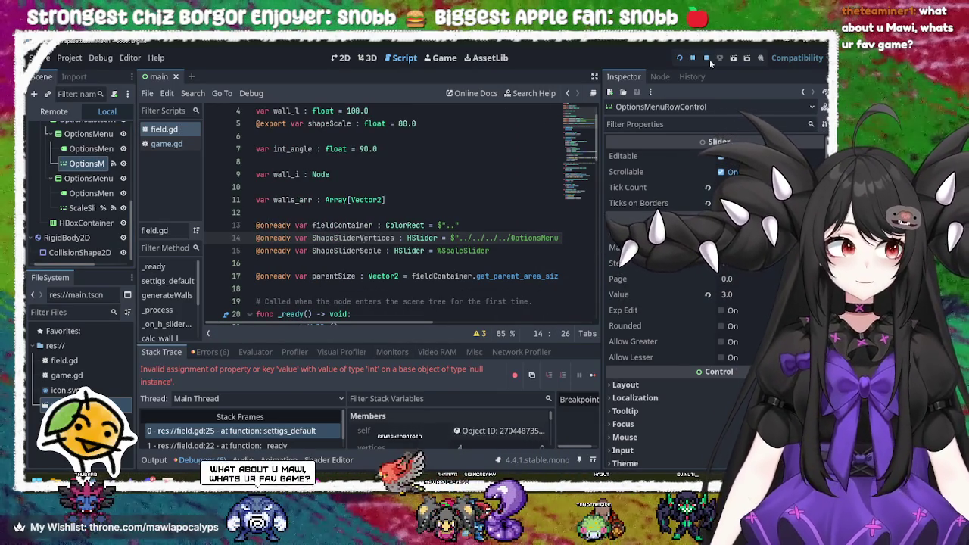
Rerun the game, drag the # Vertices and Scale sliders to reshape the arena, then close it.
{"action": "left_click", "coordinate": [678, 59]}
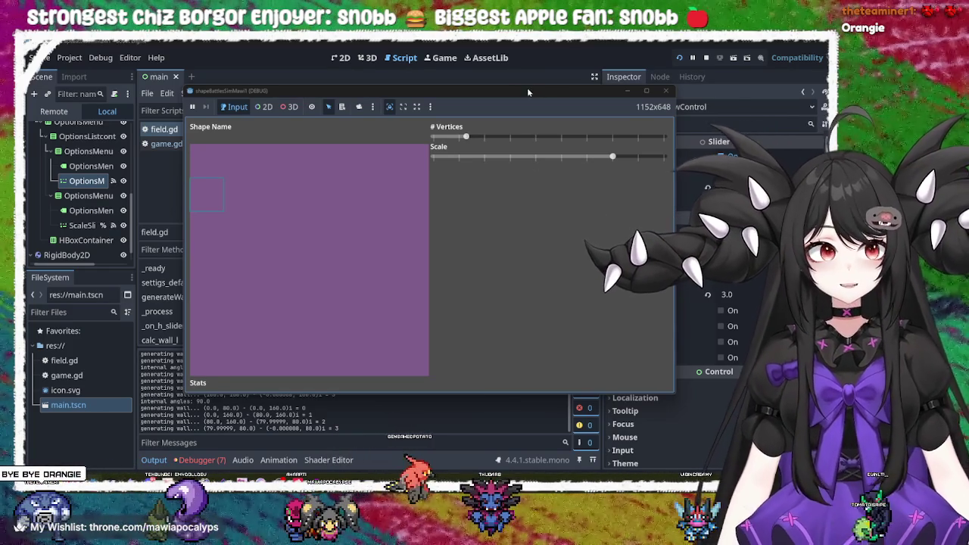
{"action": "left_click_drag", "start_coordinate": [516, 90], "coordinate": [508, 90]}
{"action": "mouse_move", "coordinate": [466, 137]}
{"action": "left_mouse_down"}
{"action": "mouse_move", "coordinate": [591, 138]}
{"action": "mouse_move", "coordinate": [460, 138]}
{"action": "mouse_move", "coordinate": [558, 137]}
{"action": "left_mouse_up"}
{"action": "mouse_move", "coordinate": [606, 158]}
{"action": "left_mouse_down"}
{"action": "mouse_move", "coordinate": [447, 157]}
{"action": "mouse_move", "coordinate": [718, 177]}
{"action": "left_mouse_up"}
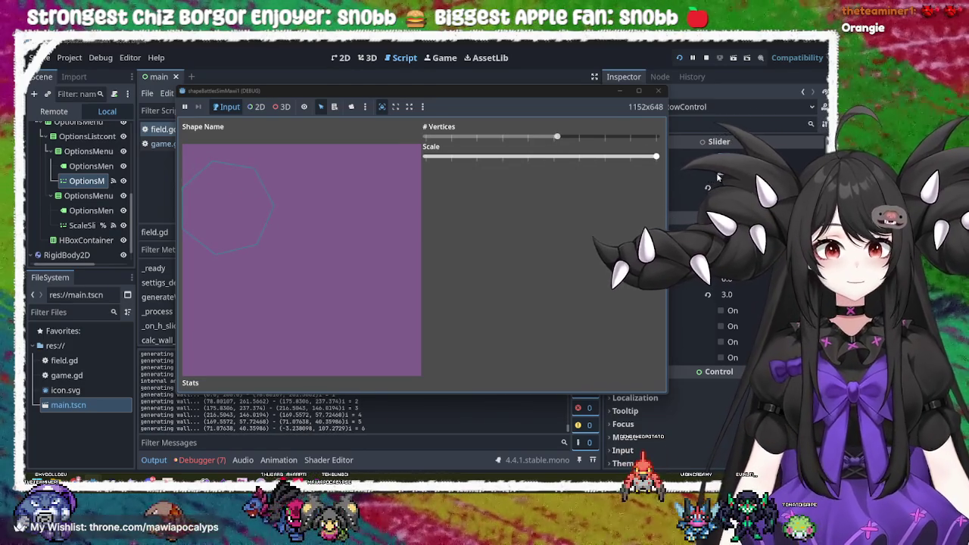
{"action": "mouse_move", "coordinate": [561, 137]}
{"action": "left_mouse_down"}
{"action": "mouse_move", "coordinate": [666, 148]}
{"action": "mouse_move", "coordinate": [424, 137]}
{"action": "mouse_move", "coordinate": [655, 137]}
{"action": "mouse_move", "coordinate": [425, 137]}
{"action": "mouse_move", "coordinate": [656, 137]}
{"action": "mouse_move", "coordinate": [588, 137]}
{"action": "mouse_move", "coordinate": [542, 155]}
{"action": "mouse_move", "coordinate": [523, 144]}
{"action": "left_mouse_up"}
{"action": "mouse_move", "coordinate": [655, 156]}
{"action": "left_mouse_down"}
{"action": "mouse_move", "coordinate": [461, 156]}
{"action": "mouse_move", "coordinate": [707, 141]}
{"action": "left_mouse_up"}
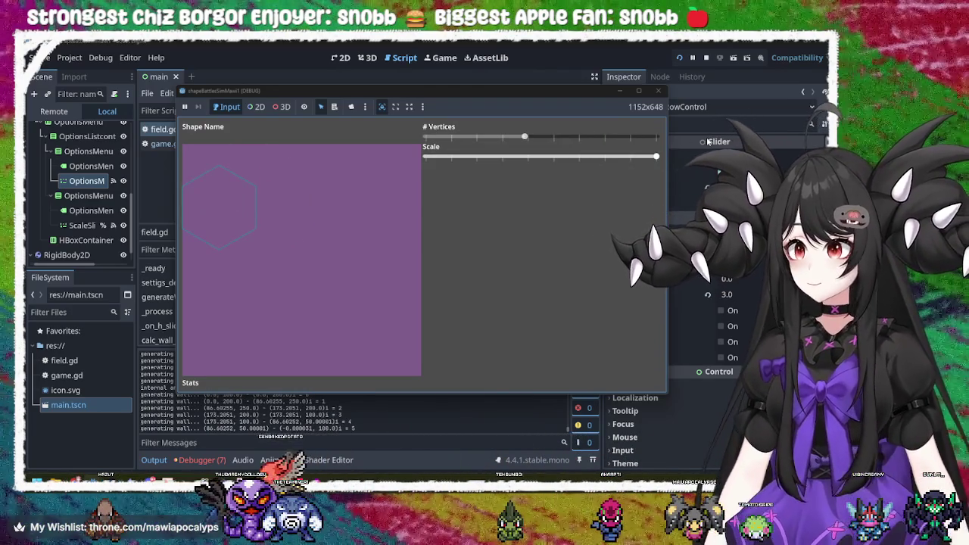
{"action": "left_click", "coordinate": [524, 137]}
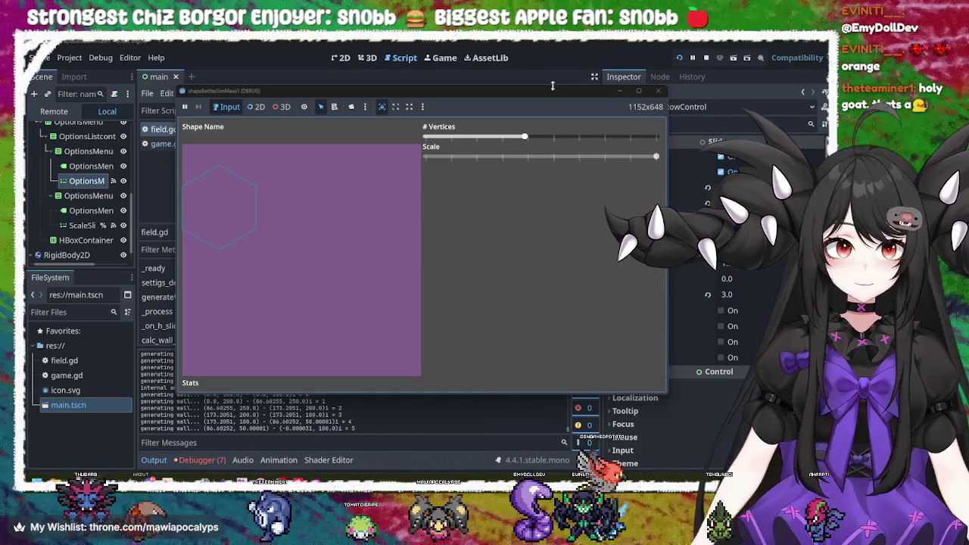
{"action": "left_click", "coordinate": [658, 90]}
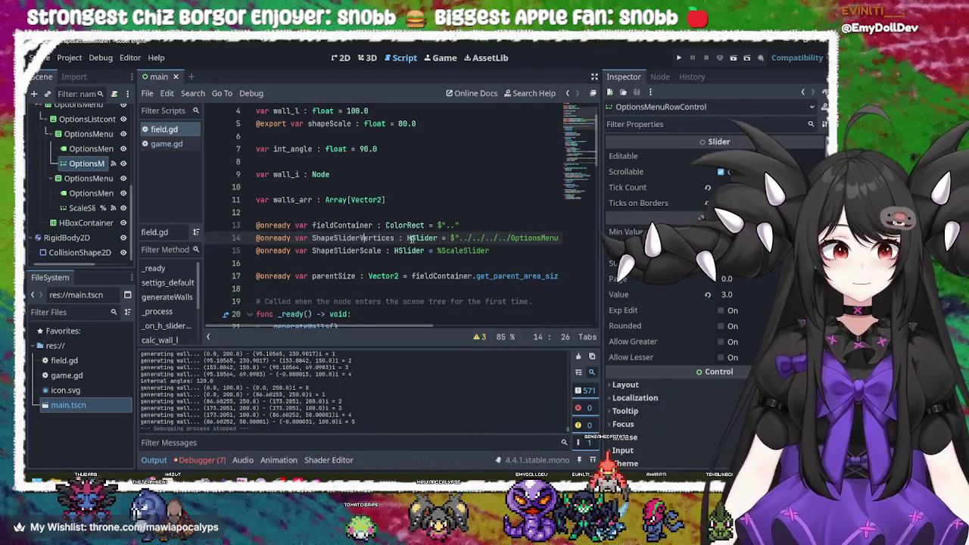
Select the slider, Field and FieldBgShape nodes and switch to the 2D view.
{"action": "left_click", "coordinate": [402, 237]}
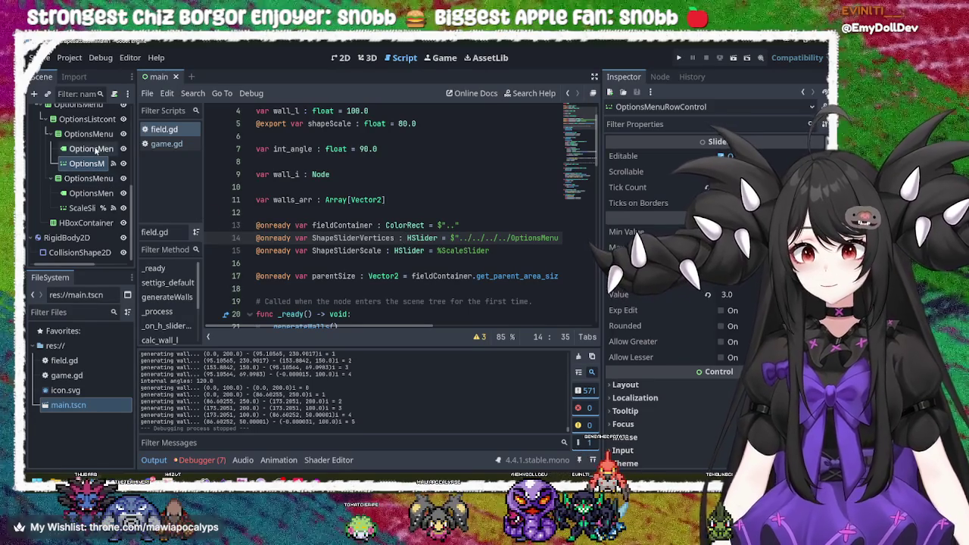
{"action": "left_click", "coordinate": [91, 148]}
{"action": "left_click", "coordinate": [86, 164]}
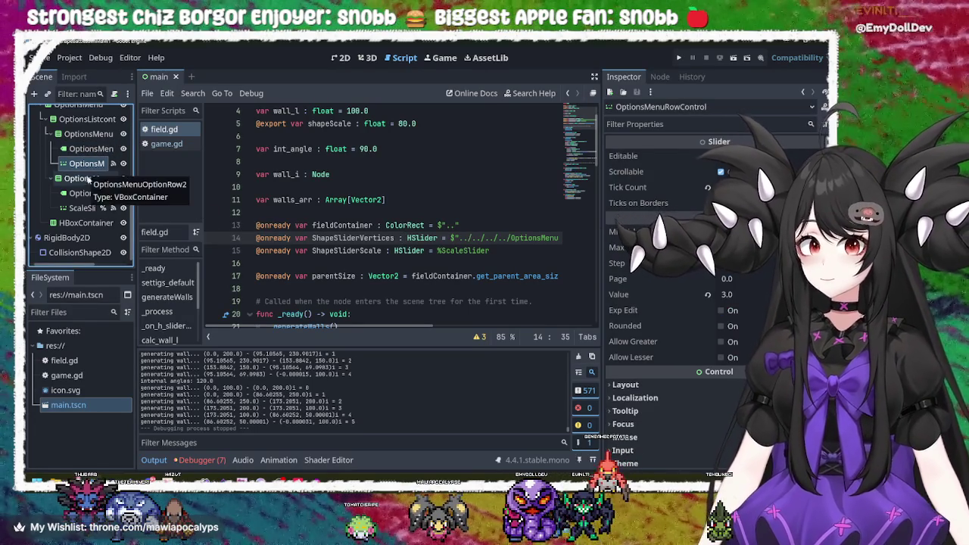
{"action": "scroll", "coordinate": [87, 216], "scroll_direction": "up", "scroll_amount": 3}
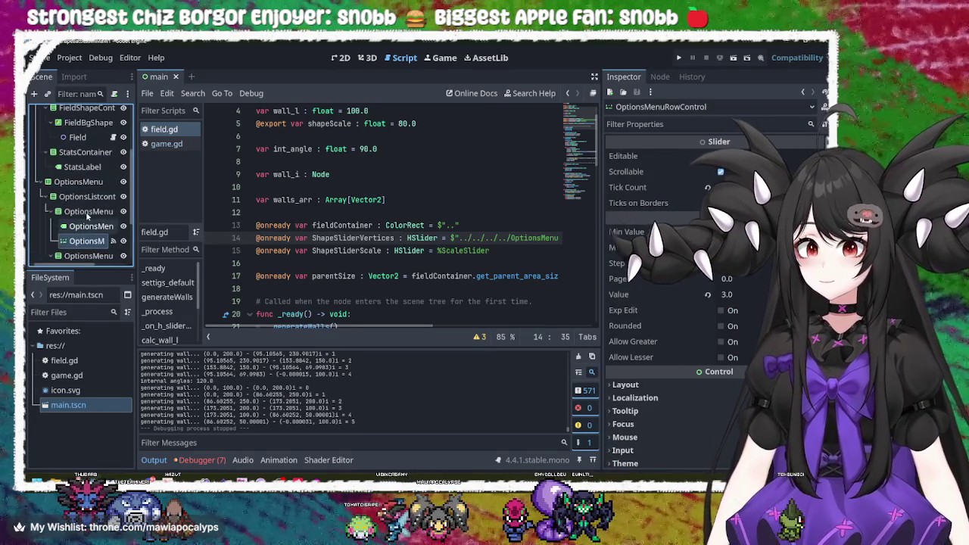
{"action": "left_click", "coordinate": [78, 137]}
{"action": "left_click", "coordinate": [84, 124]}
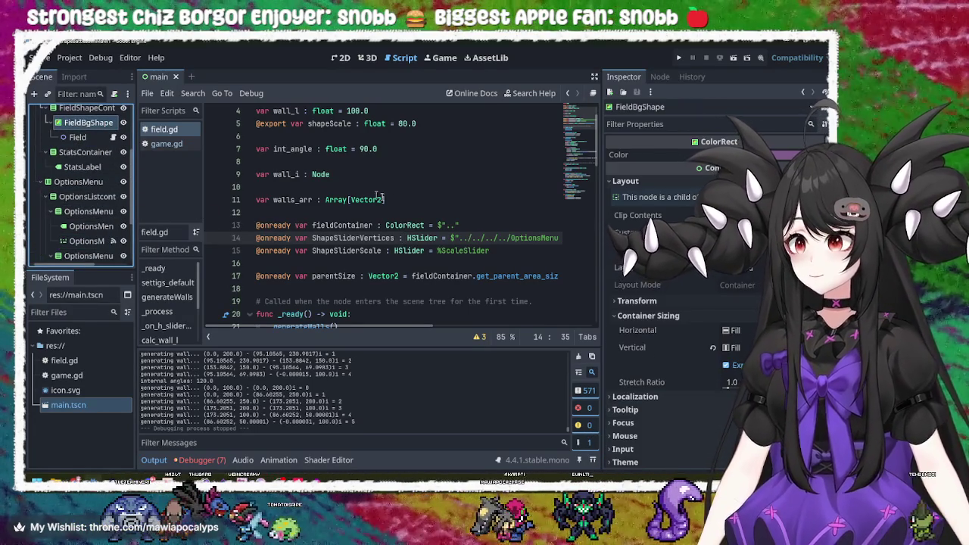
{"action": "left_click", "coordinate": [342, 59]}
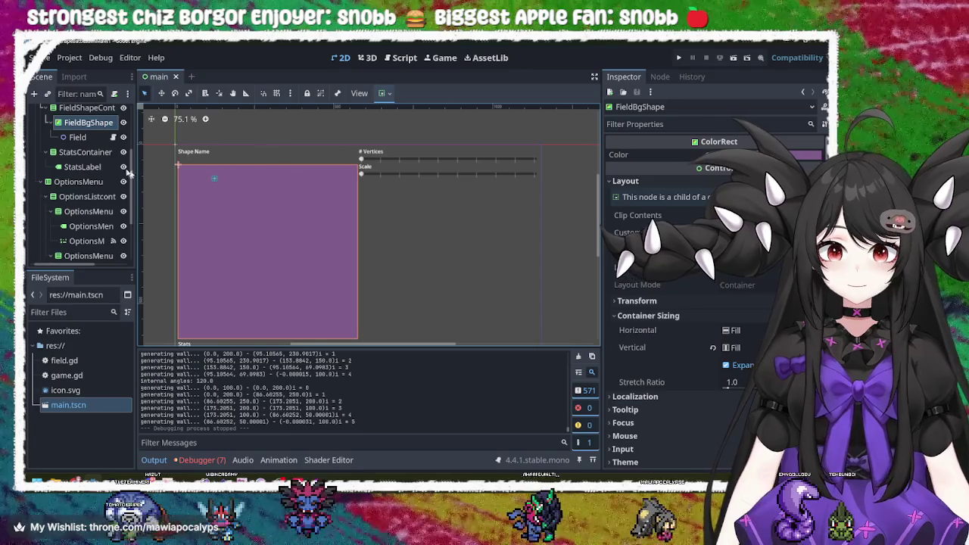
{"action": "left_click", "coordinate": [77, 137]}
{"action": "left_click", "coordinate": [85, 122]}
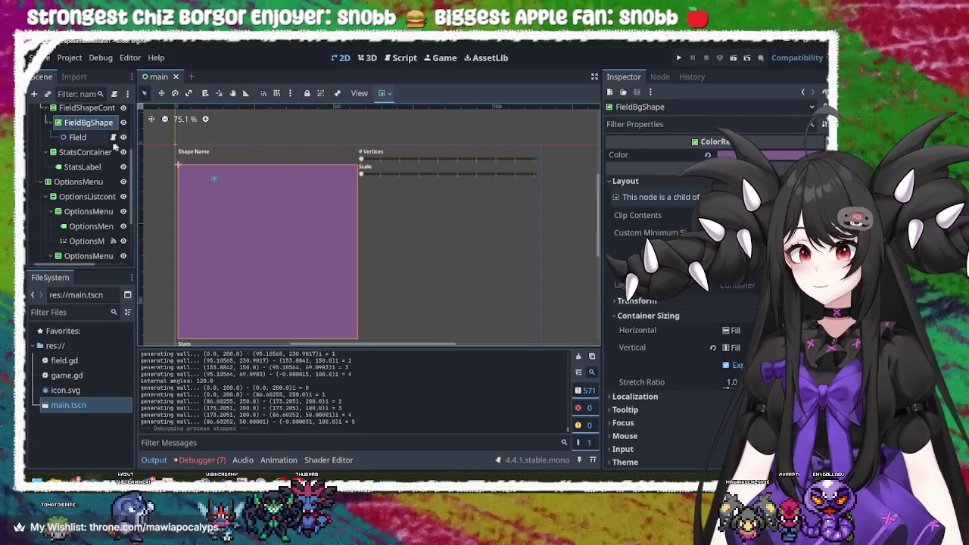
Inspect the Field, Game root, UI and RigidBody2D nodes in the Scene dock.
{"action": "scroll", "coordinate": [79, 144], "scroll_direction": "up", "scroll_amount": 1}
{"action": "left_click", "coordinate": [78, 156]}
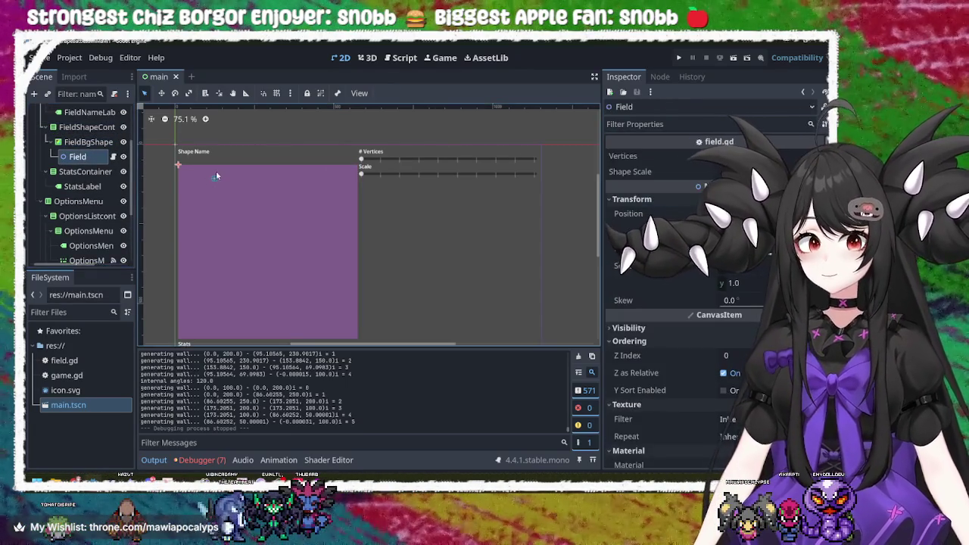
{"action": "scroll", "coordinate": [66, 144], "scroll_direction": "up", "scroll_amount": 3}
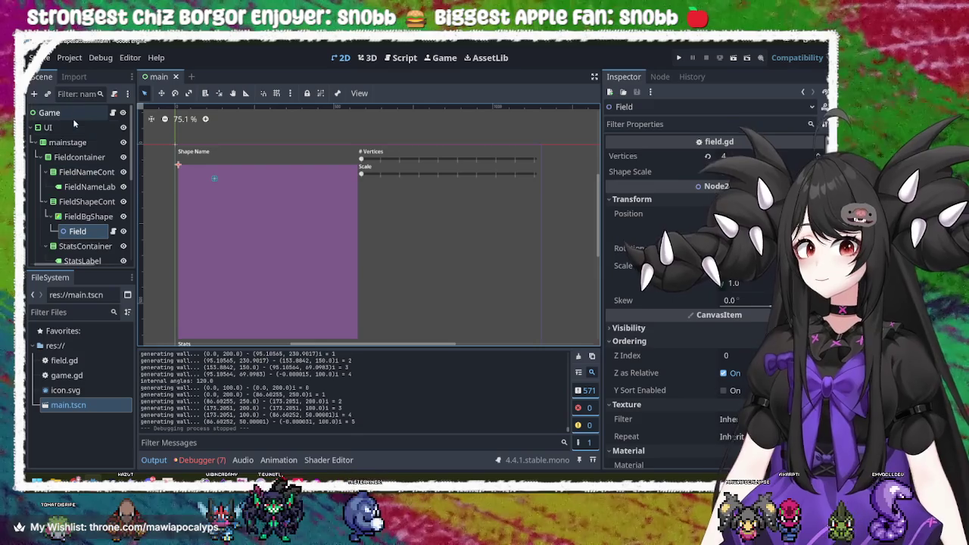
{"action": "left_click", "coordinate": [70, 115]}
{"action": "left_click", "coordinate": [69, 127]}
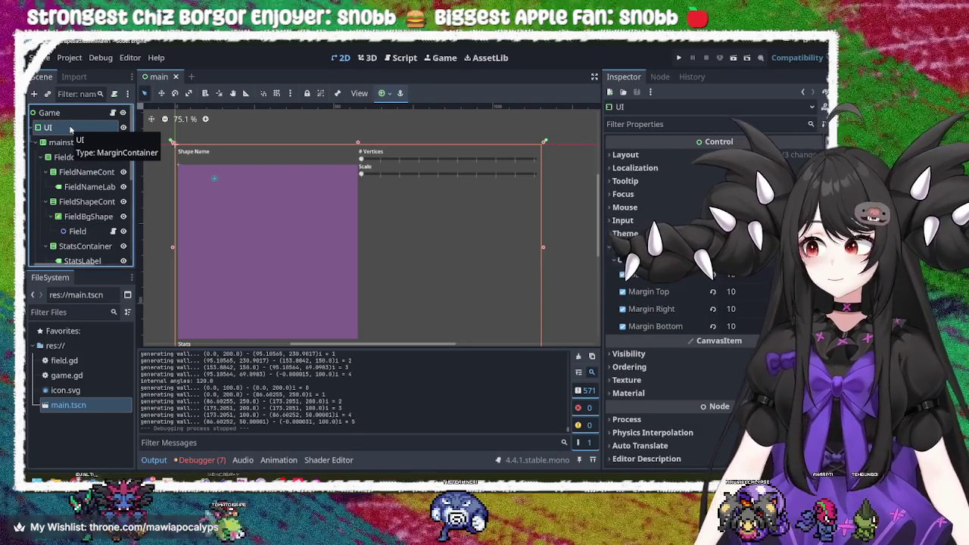
{"action": "left_click", "coordinate": [72, 113]}
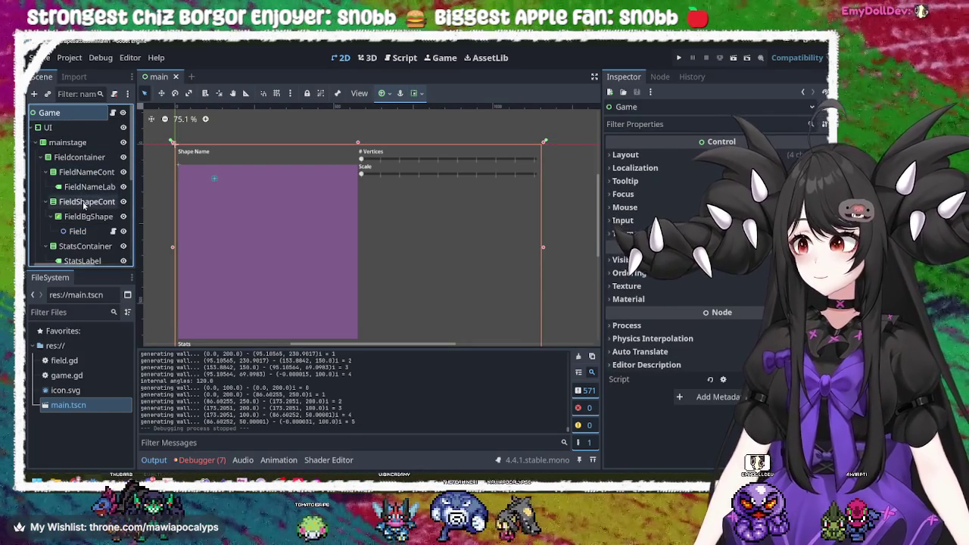
{"action": "scroll", "coordinate": [82, 201], "scroll_direction": "down", "scroll_amount": 3}
{"action": "scroll", "coordinate": [82, 202], "scroll_direction": "down", "scroll_amount": 3}
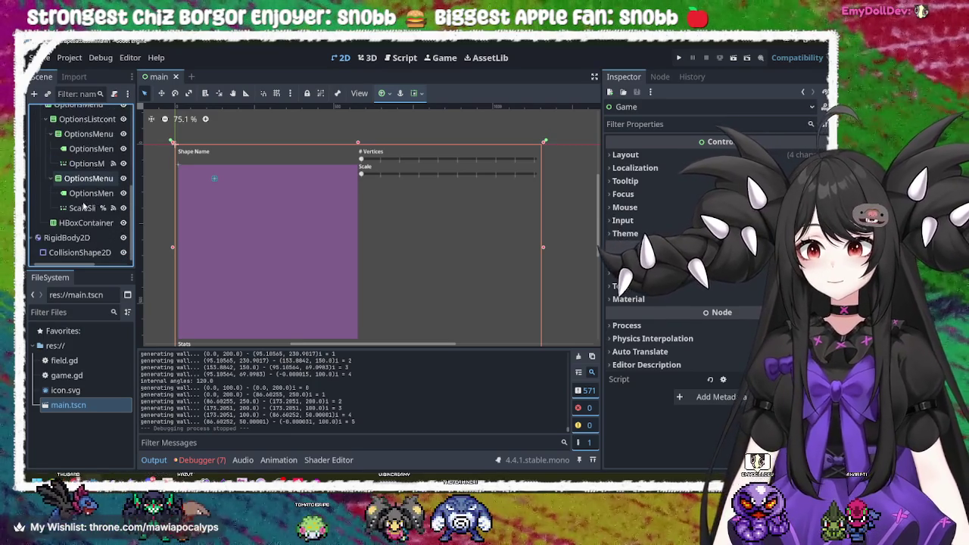
{"action": "left_click", "coordinate": [73, 238]}
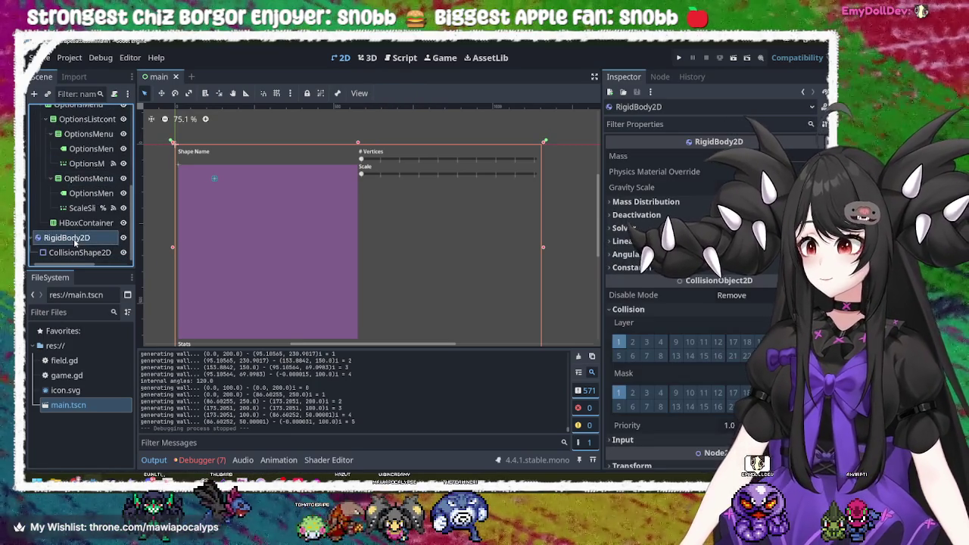
Select the purple panel, CollisionShape2D, then Field to see its 4 vertices and scale 80.
{"action": "scroll", "coordinate": [75, 235], "scroll_direction": "up", "scroll_amount": 5}
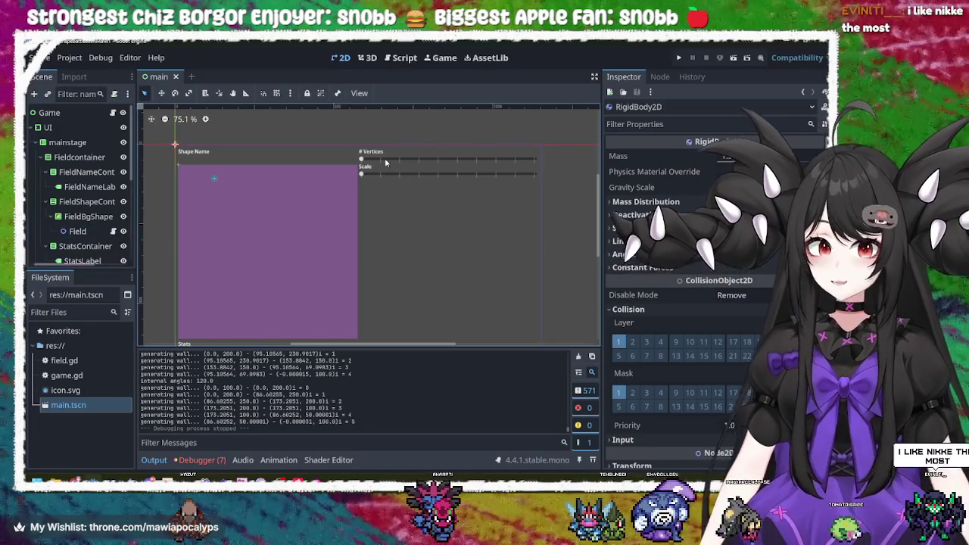
{"action": "left_click", "coordinate": [262, 205]}
{"action": "left_click", "coordinate": [213, 176]}
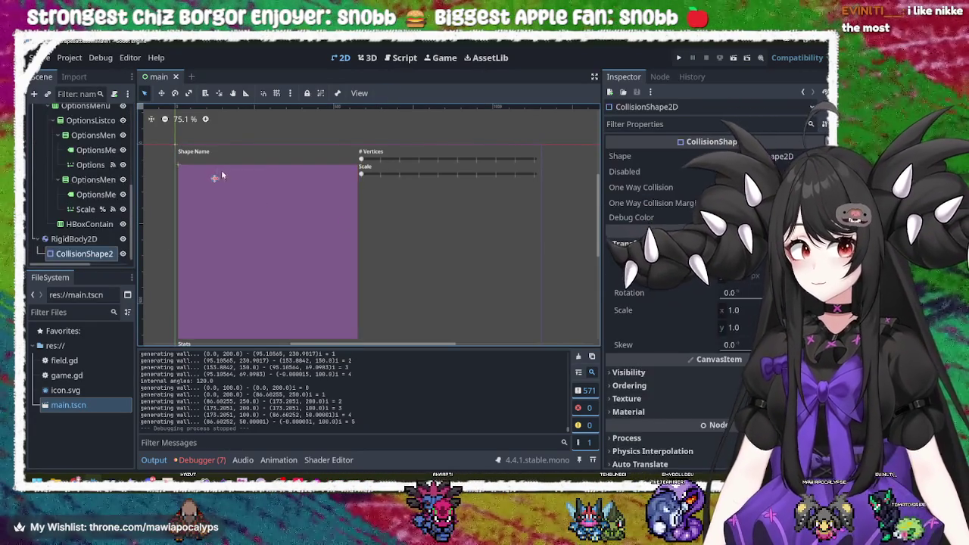
{"action": "left_click", "coordinate": [179, 166]}
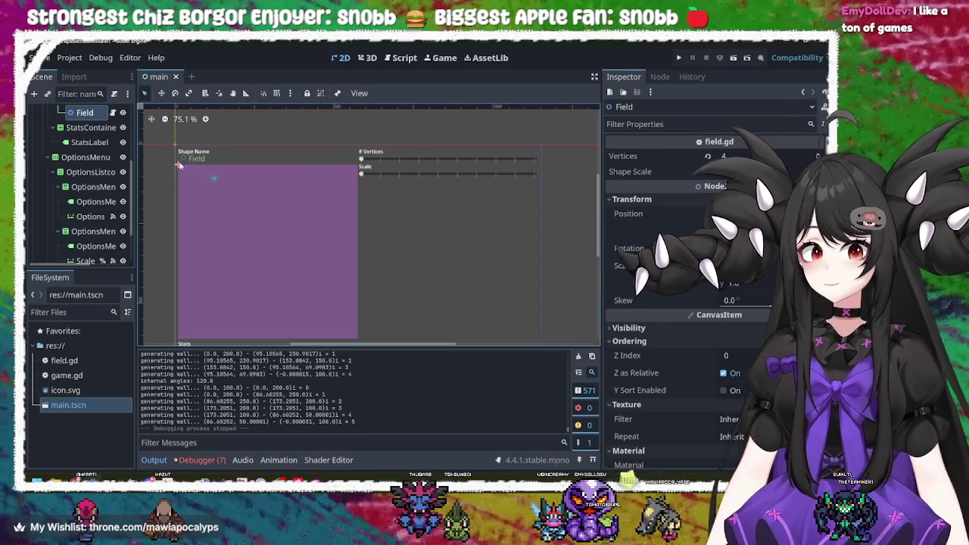
Drag the Field origin into the purple arena and test-run the game.
{"action": "mouse_move", "coordinate": [180, 169]}
{"action": "left_mouse_down"}
{"action": "mouse_move", "coordinate": [199, 197]}
{"action": "mouse_move", "coordinate": [216, 196]}
{"action": "left_mouse_up"}
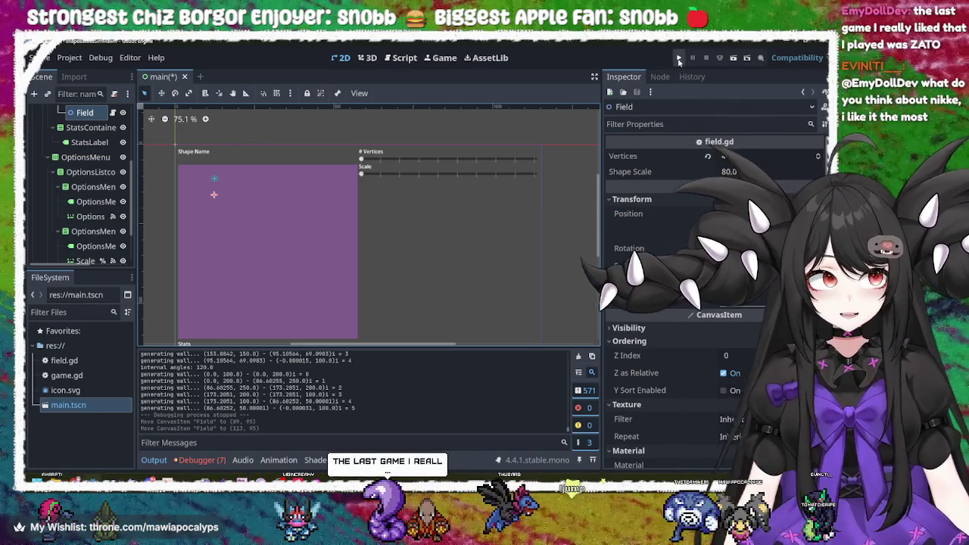
{"action": "key", "text": "F5"}
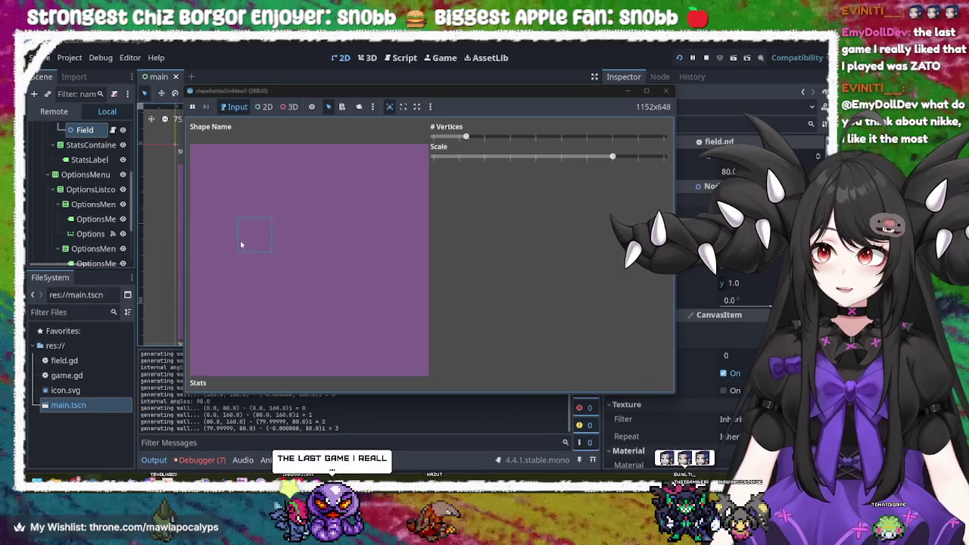
{"action": "left_click", "coordinate": [663, 91]}
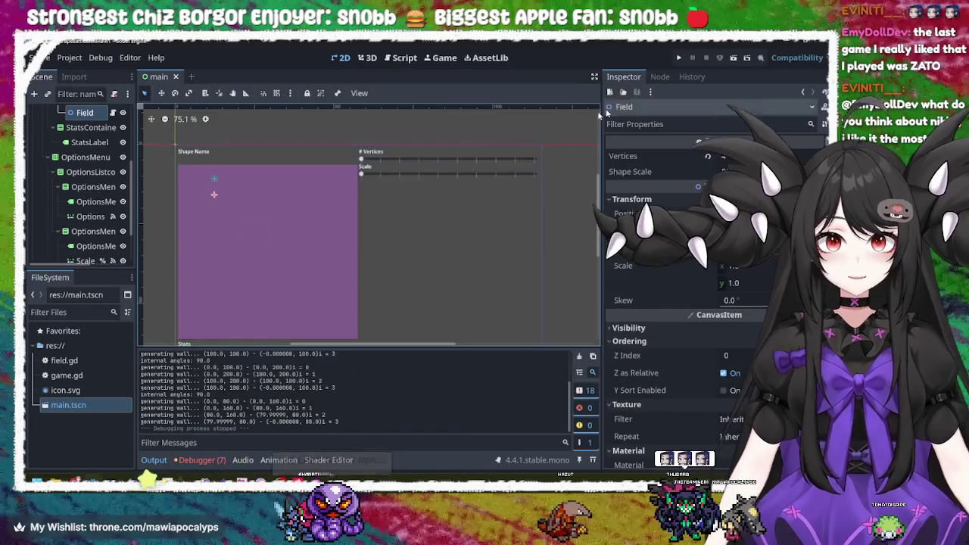
Undo the Field moves and close the Godot editor, answering the save prompt.
{"action": "left_click_drag", "start_coordinate": [214, 197], "coordinate": [214, 201]}
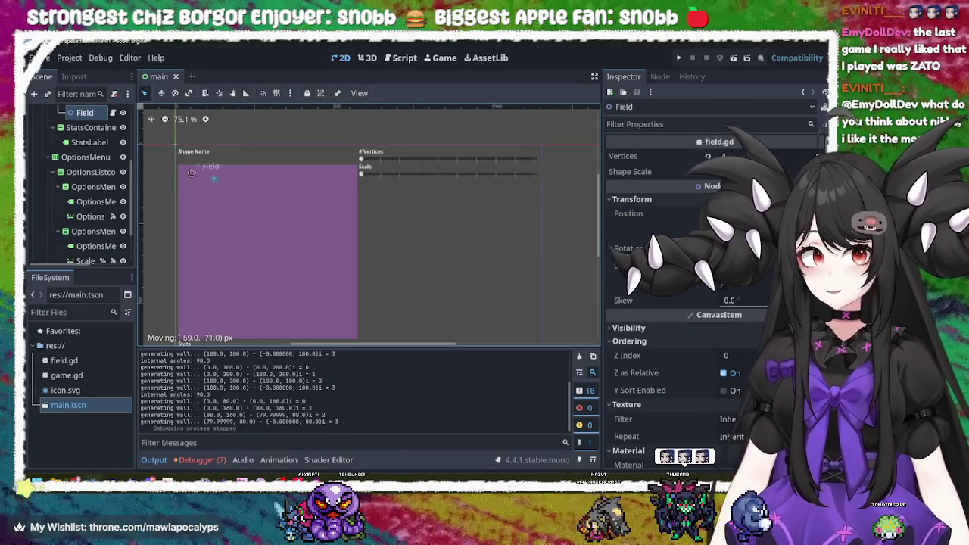
{"action": "left_click", "coordinate": [327, 218]}
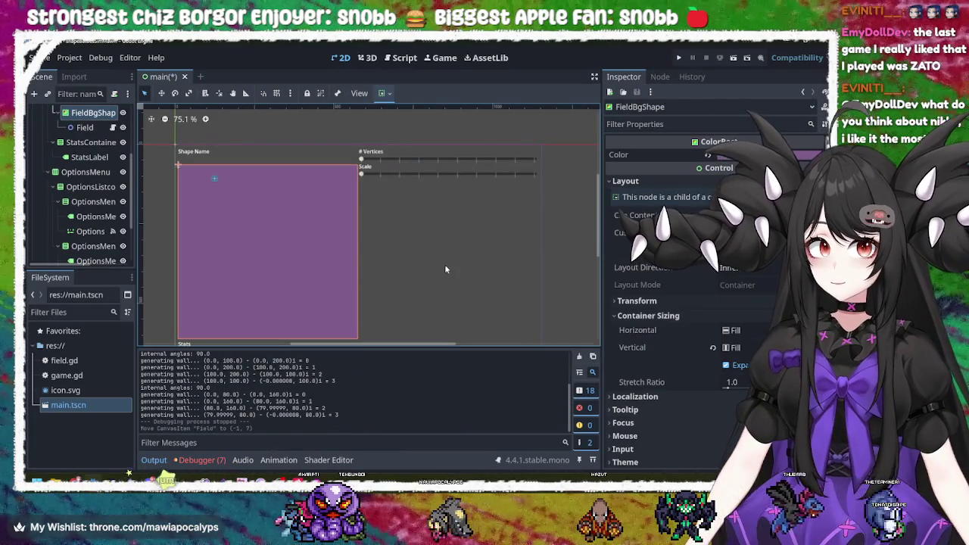
{"action": "key", "text": "ctrl+z"}
{"action": "key", "text": "ctrl+z"}
{"action": "key", "text": "ctrl+z"}
{"action": "left_click", "coordinate": [404, 242]}
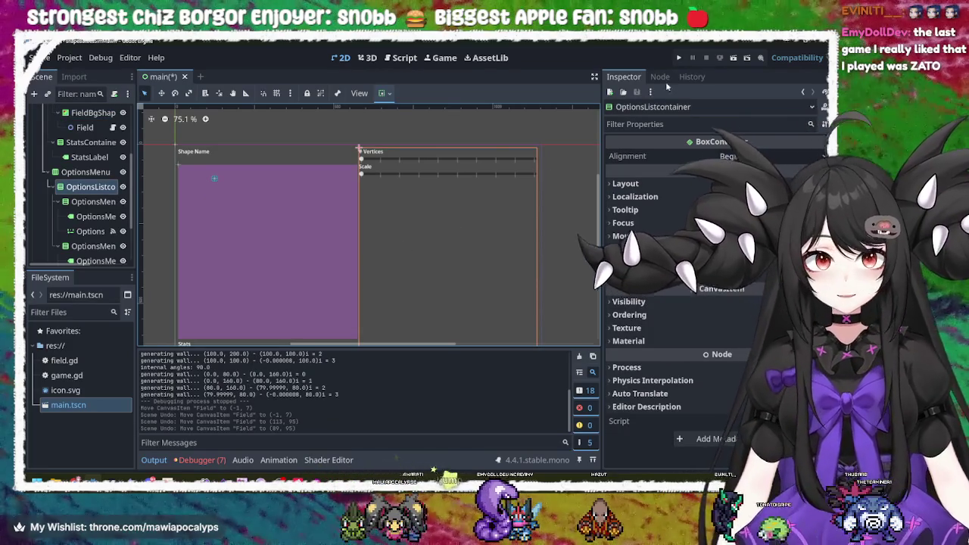
{"action": "left_click", "coordinate": [825, 44]}
{"action": "left_click", "coordinate": [378, 292]}
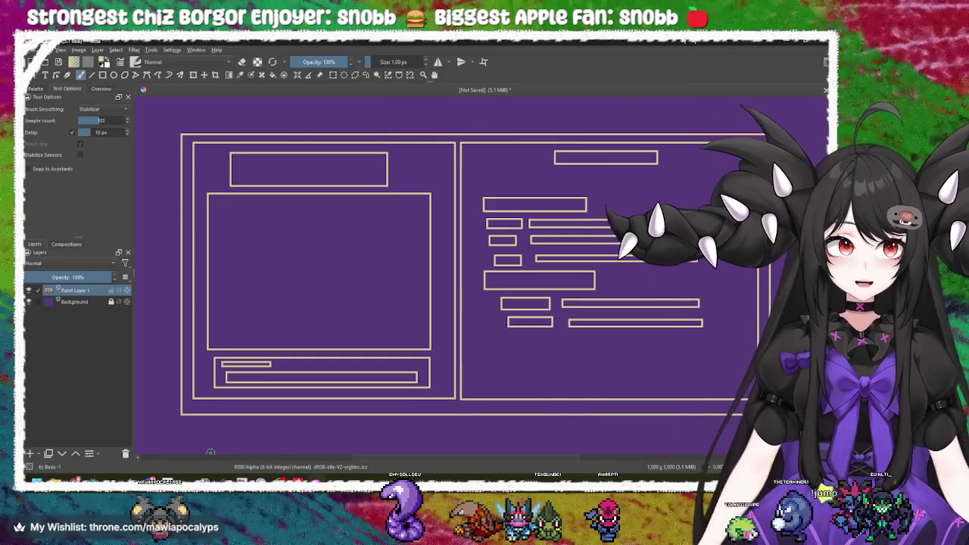
Quit Krita without saving the sketch and launch Gambonanza from the Steam library.
{"action": "left_click", "coordinate": [667, 93]}
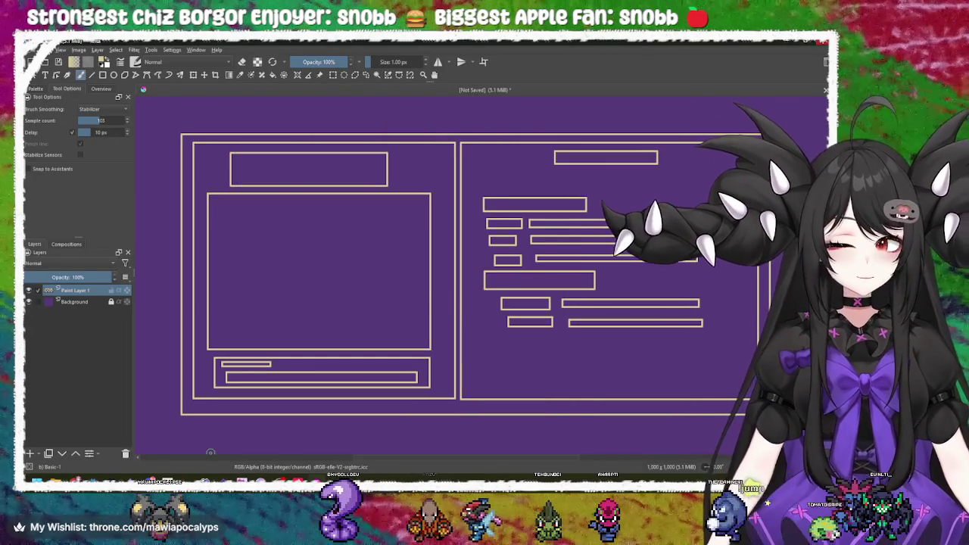
{"action": "key", "text": "ctrl+q"}
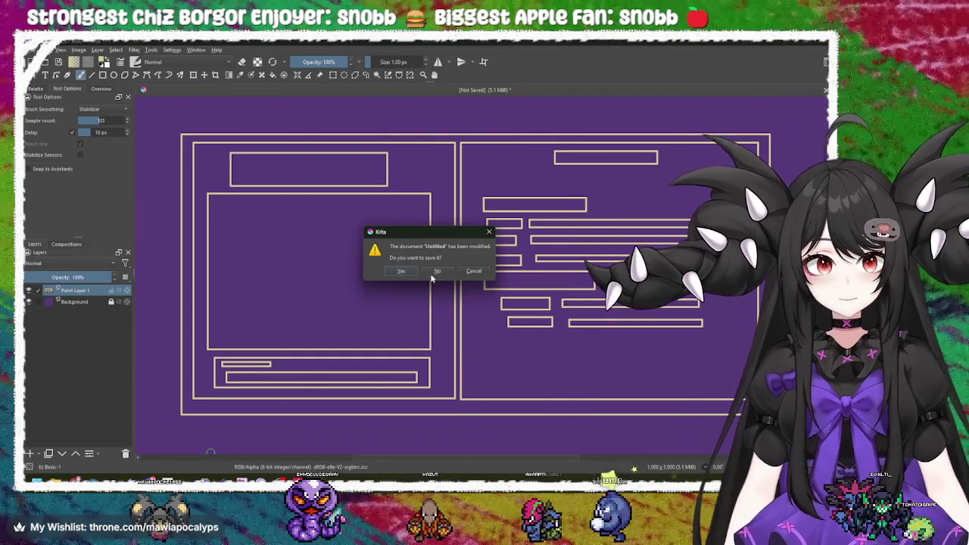
{"action": "left_click", "coordinate": [436, 274]}
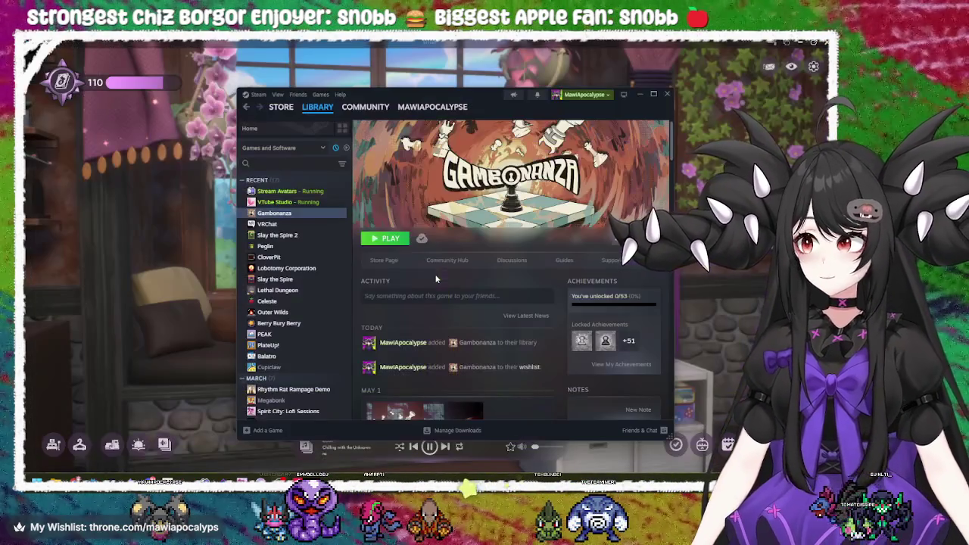
{"action": "left_click_drag", "start_coordinate": [446, 83], "coordinate": [396, 65]}
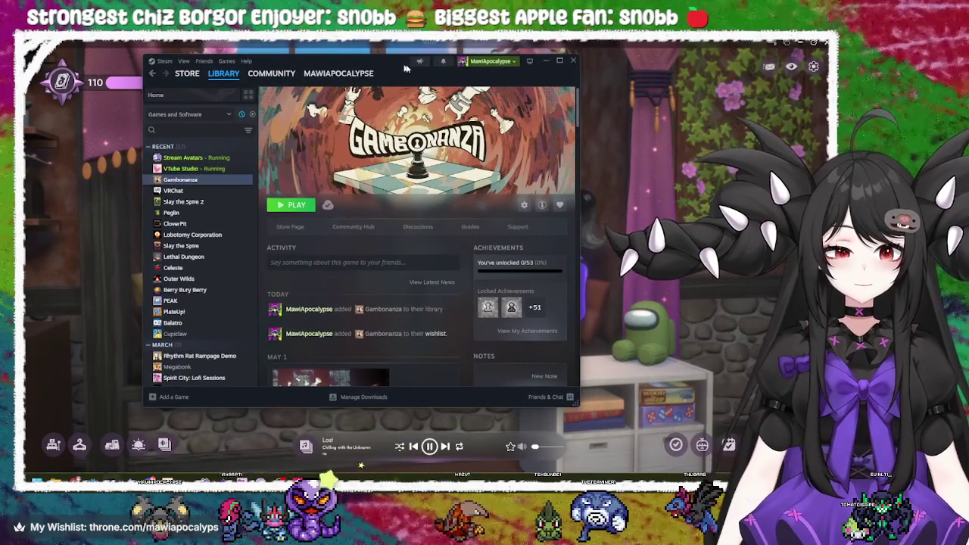
{"action": "left_click", "coordinate": [297, 209]}
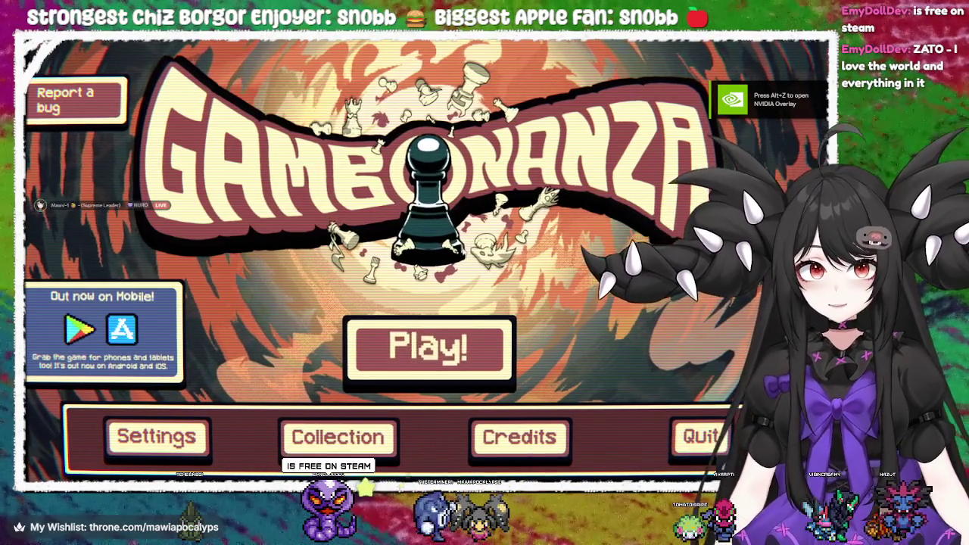
Open Gambonanza's Settings, then pause the cozy-room music and hide that app.
{"action": "left_click", "coordinate": [182, 451]}
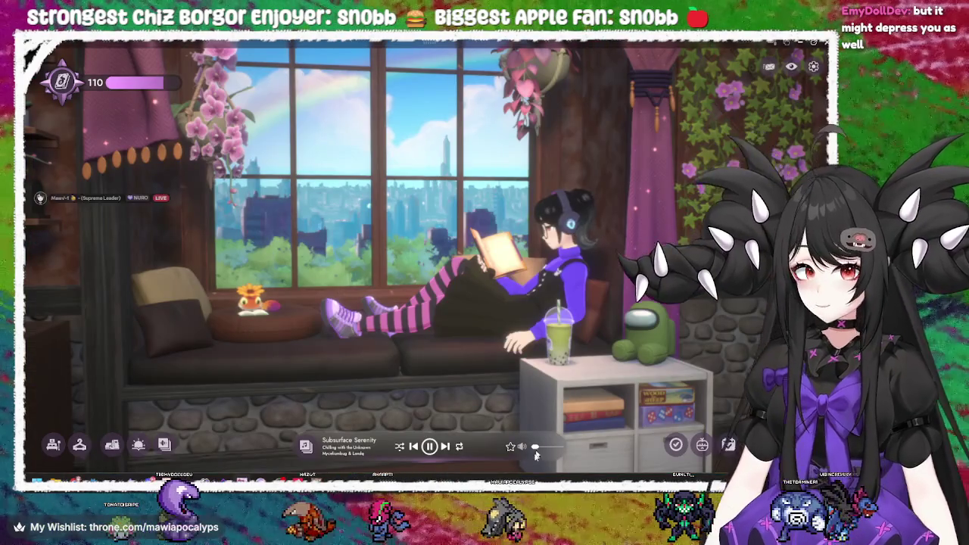
{"action": "left_click", "coordinate": [429, 445]}
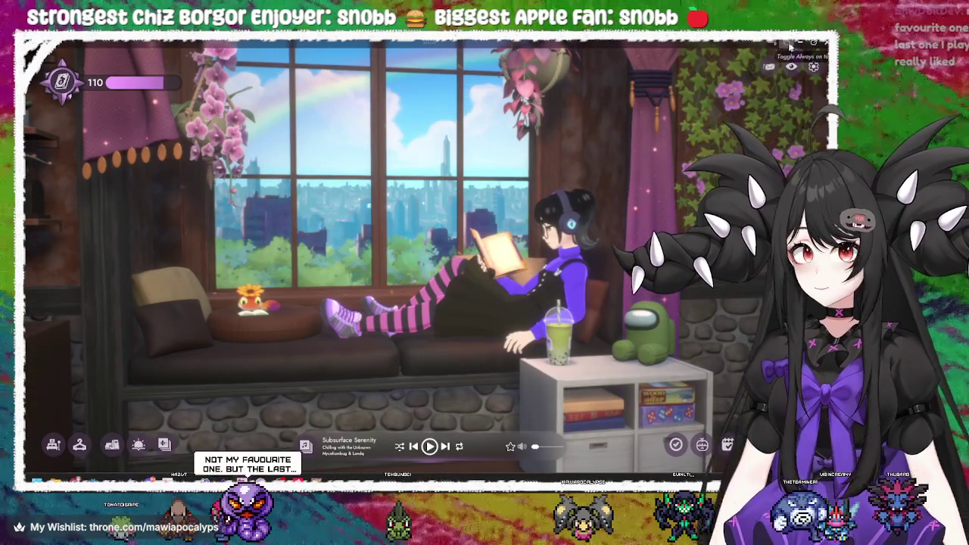
{"action": "left_click", "coordinate": [787, 44]}
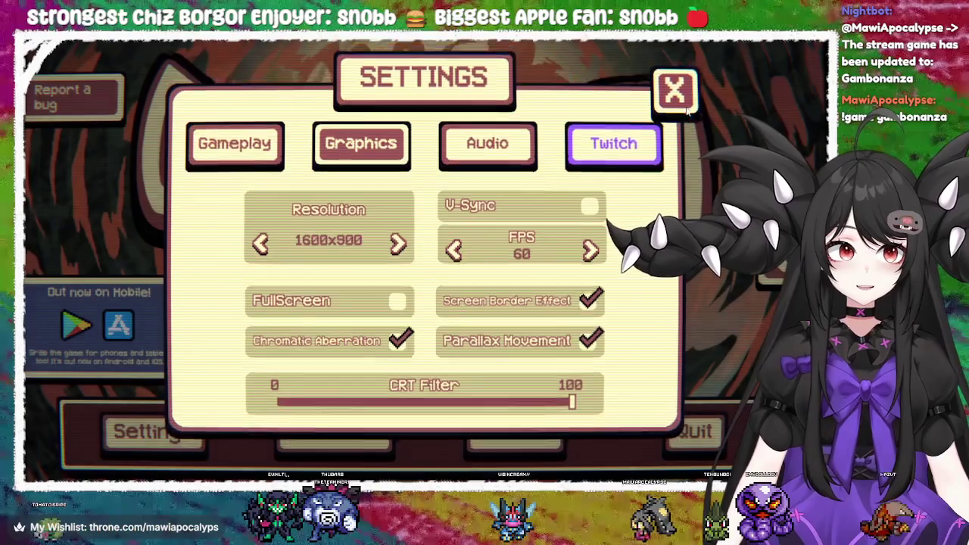
Close Gambonanza's Settings panel to return to the title screen.
{"action": "left_click", "coordinate": [677, 94]}
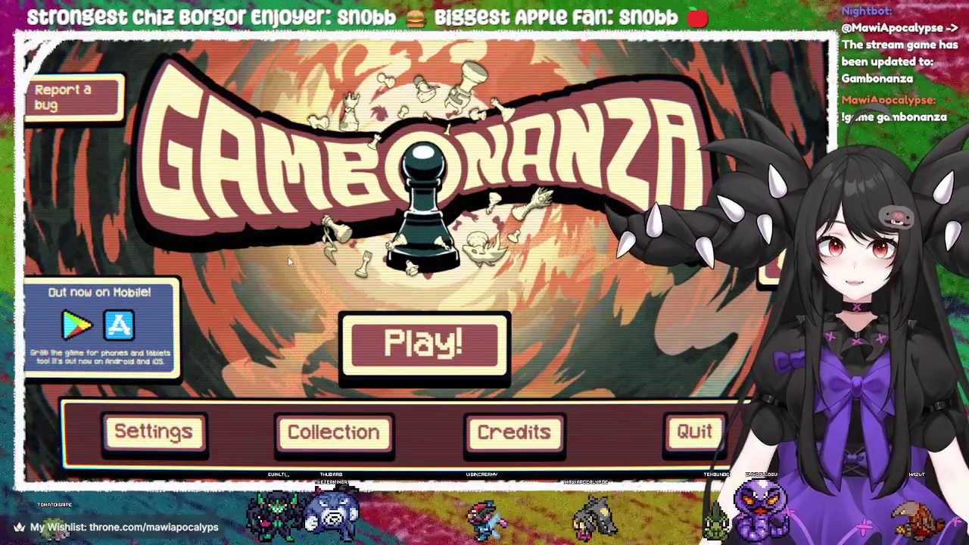
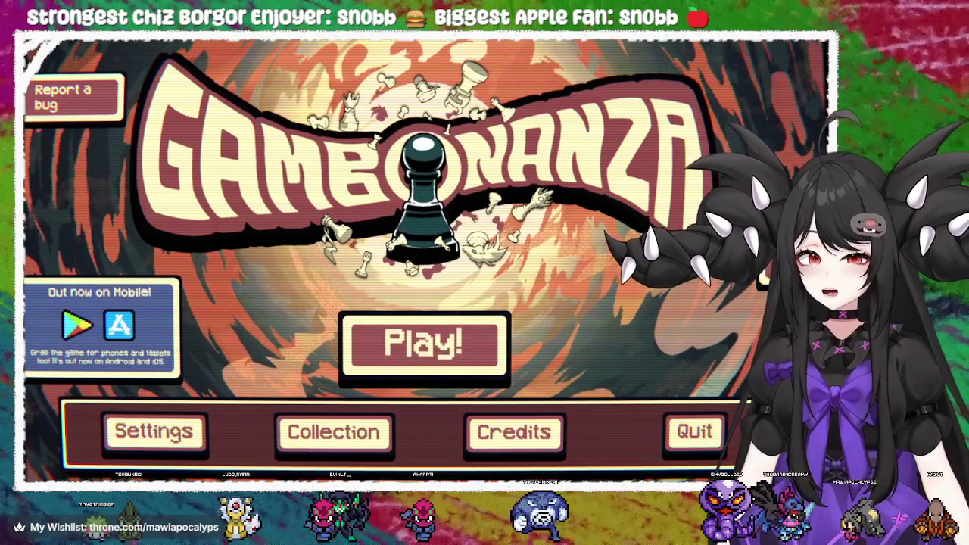
Browse the unlockables collection, return to the menu, and send the logo's pawn tumbling across the title.
{"action": "left_click", "coordinate": [333, 430]}
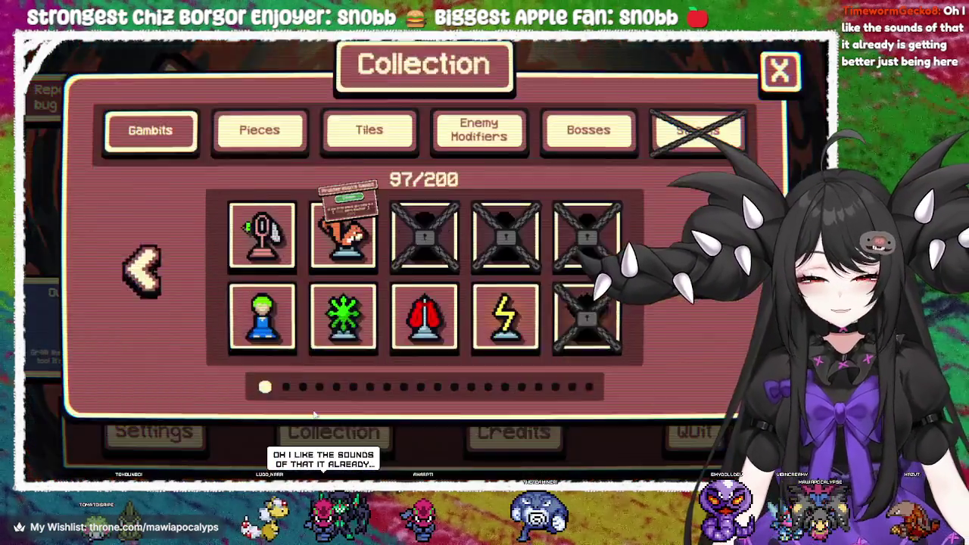
{"action": "mouse_move", "coordinate": [271, 254]}
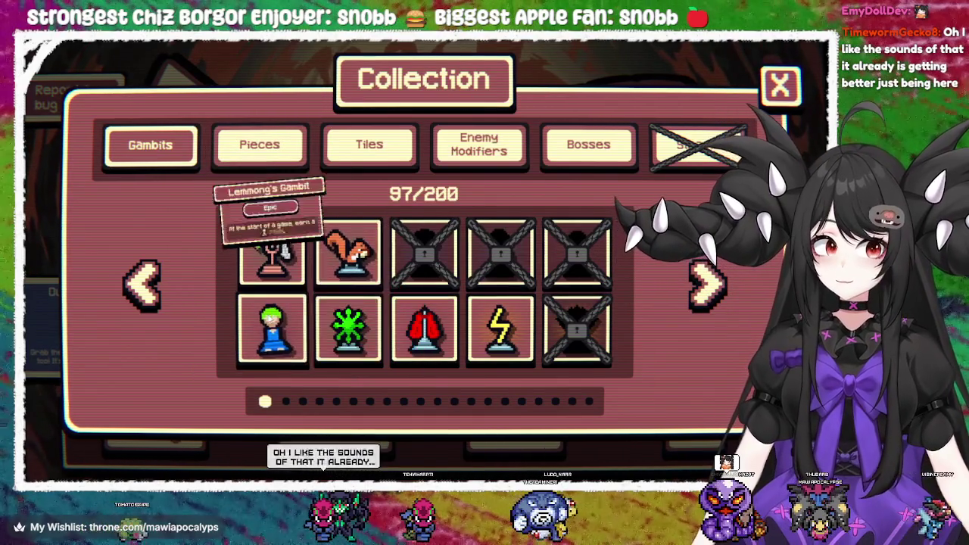
{"action": "mouse_move", "coordinate": [405, 323]}
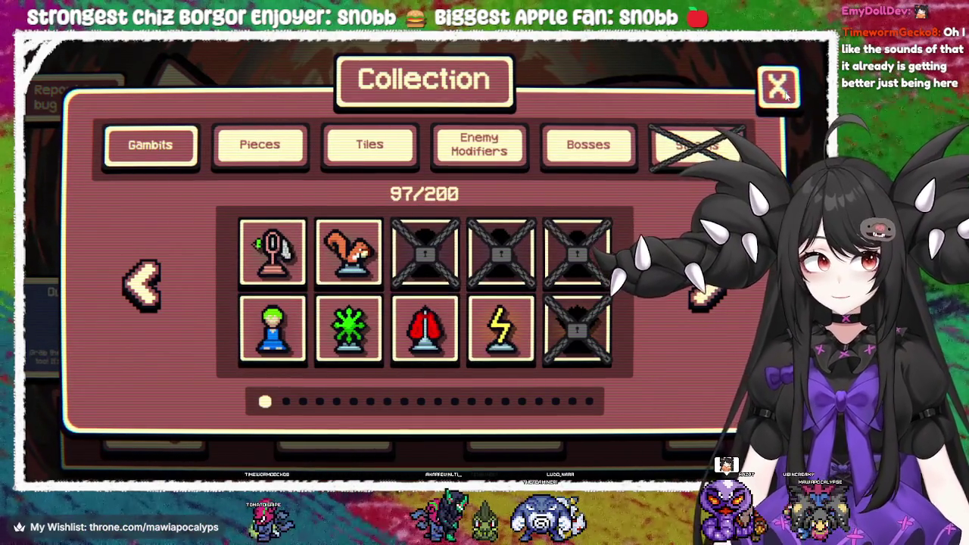
{"action": "key", "text": "Escape"}
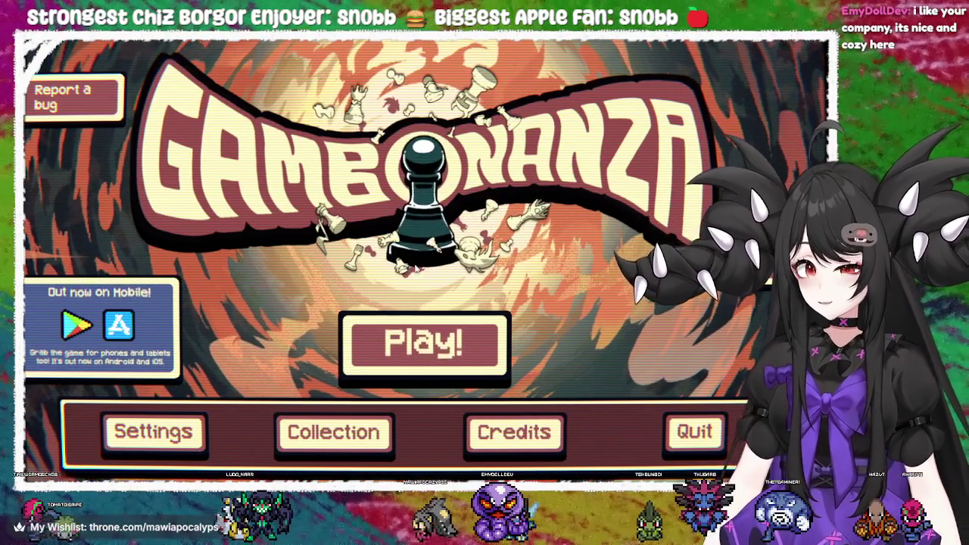
{"action": "mouse_move", "coordinate": [416, 259]}
{"action": "left_mouse_down"}
{"action": "mouse_move", "coordinate": [310, 212]}
{"action": "mouse_move", "coordinate": [570, 308]}
{"action": "left_mouse_up"}
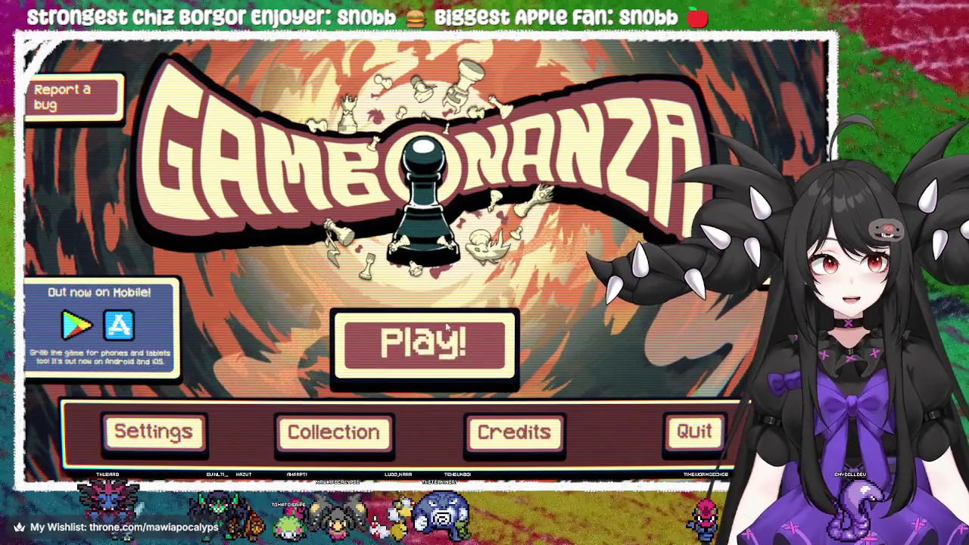
Start a new run and stop the Piece Wheels to draw a starting army of three pawns.
{"action": "left_click", "coordinate": [424, 344]}
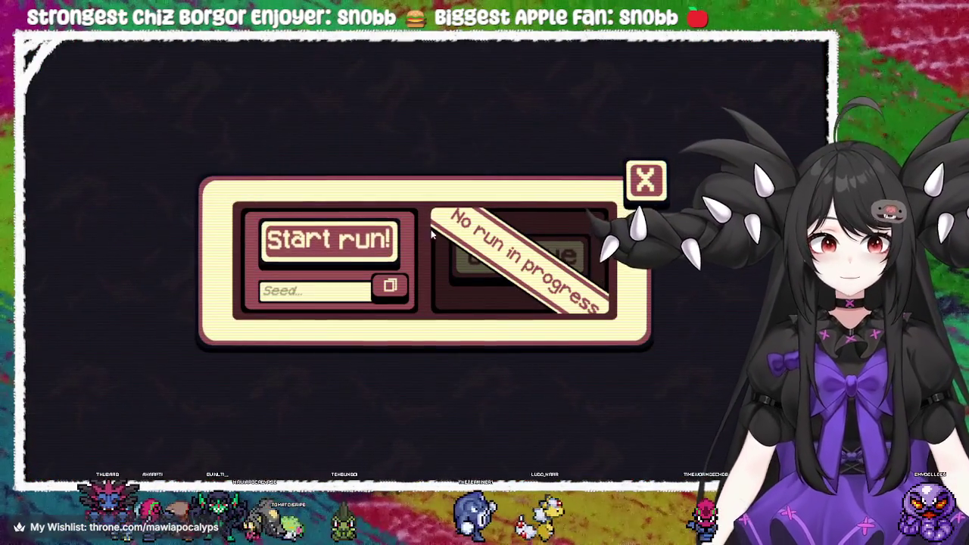
{"action": "left_click", "coordinate": [325, 259]}
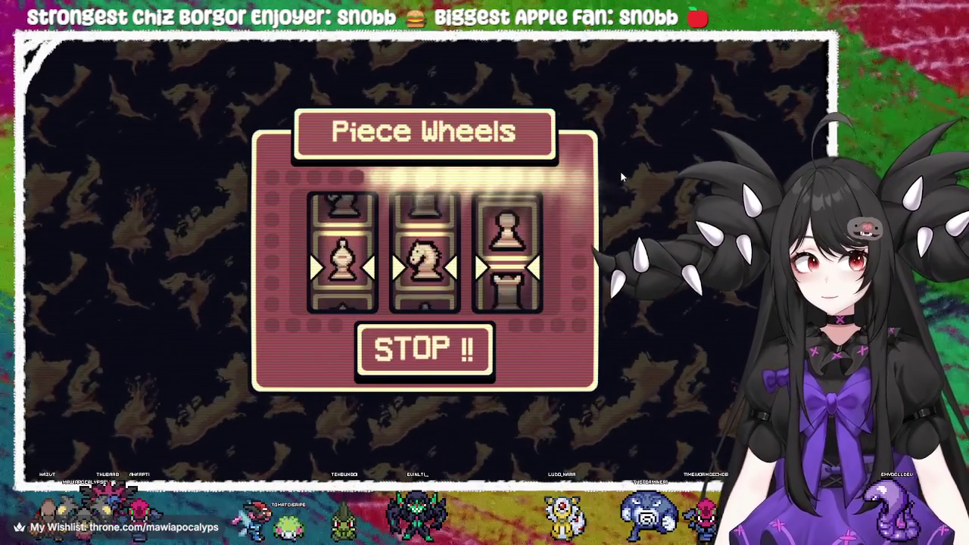
{"action": "left_click", "coordinate": [427, 365]}
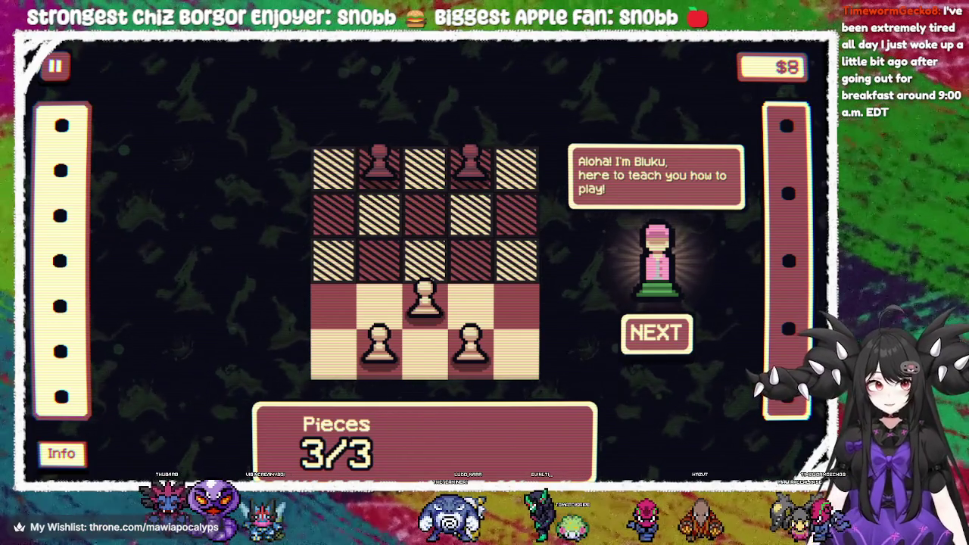
Advance through the tutor's introduction until the first board is ready at Stage 1/5, Game 1/5.
{"action": "left_click", "coordinate": [652, 339]}
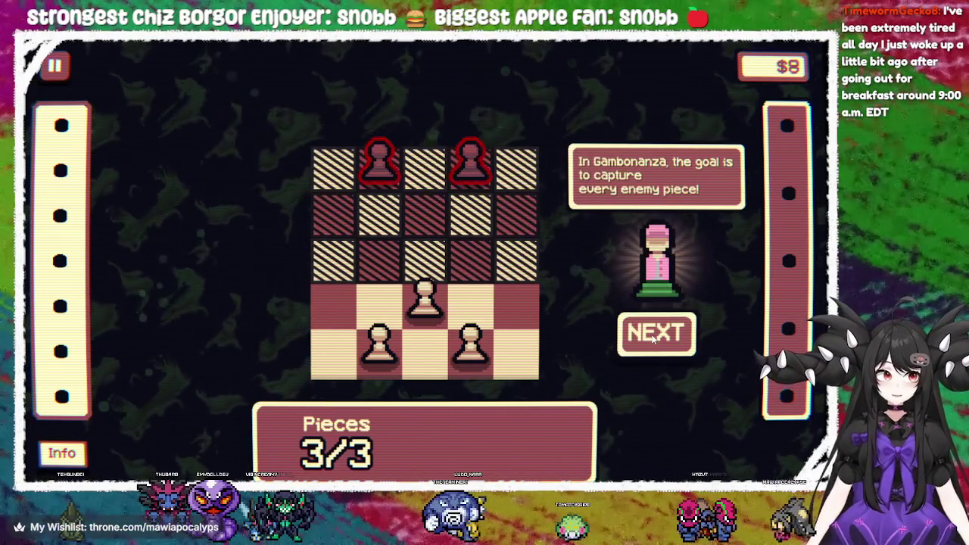
{"action": "left_click", "coordinate": [653, 338]}
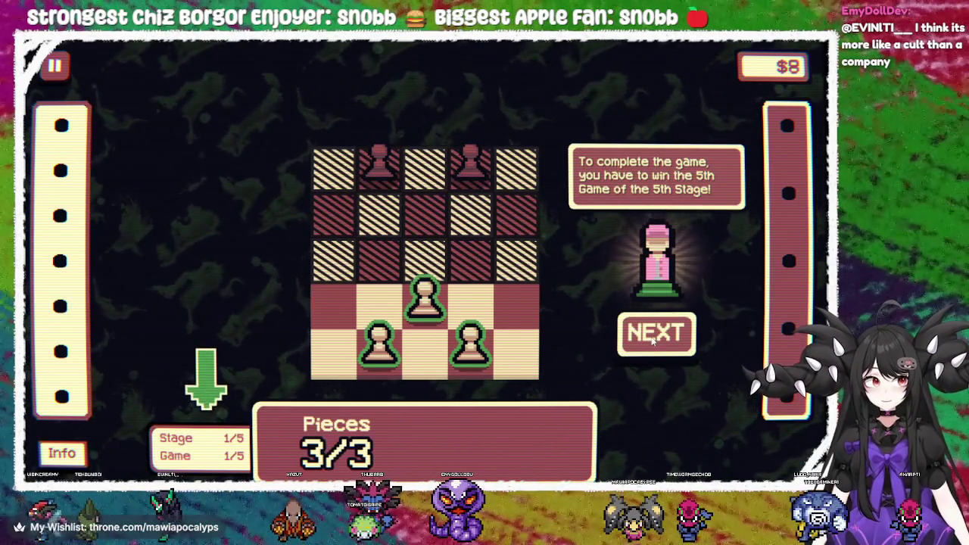
{"action": "left_click", "coordinate": [651, 340]}
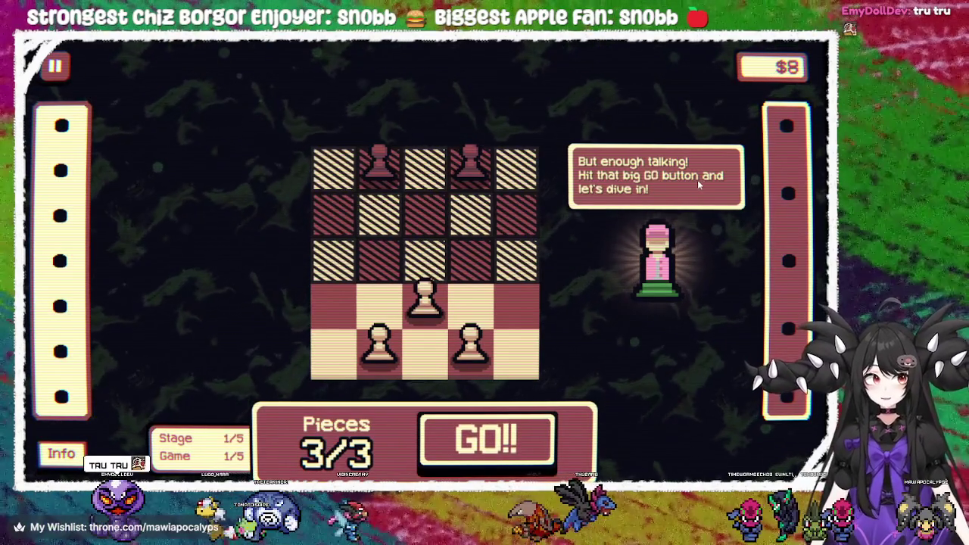
Begin the first game and read the tutor's explanation of how pawns move.
{"action": "left_click", "coordinate": [519, 428]}
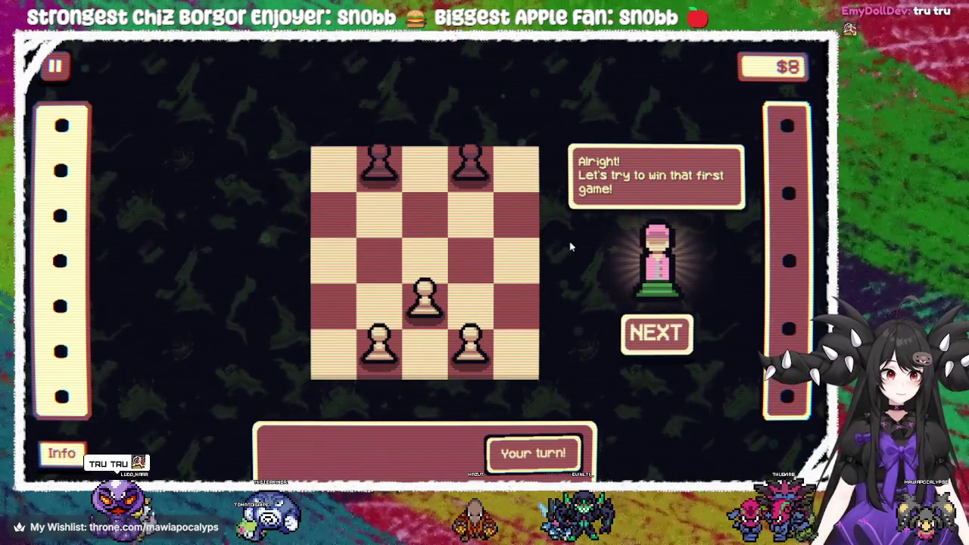
{"action": "left_click", "coordinate": [655, 331]}
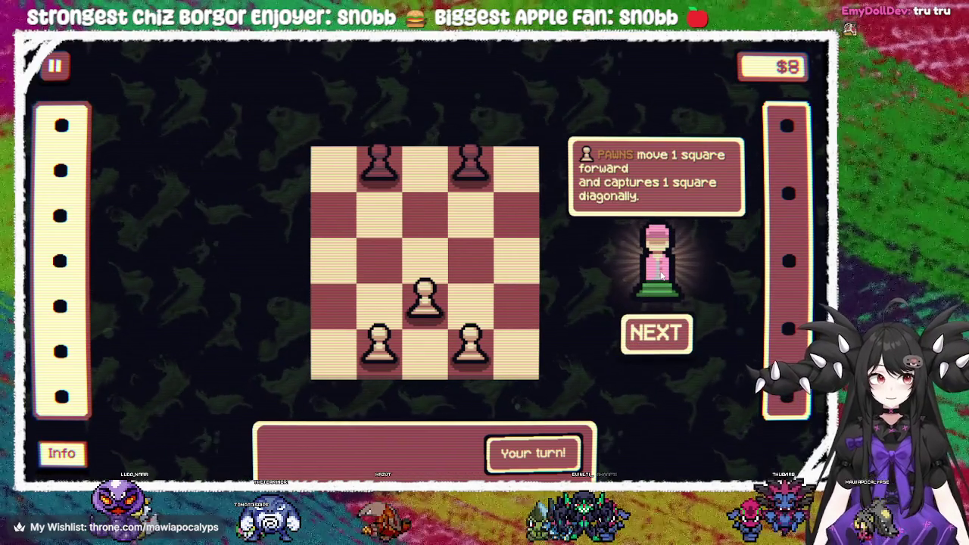
{"action": "left_click", "coordinate": [669, 339]}
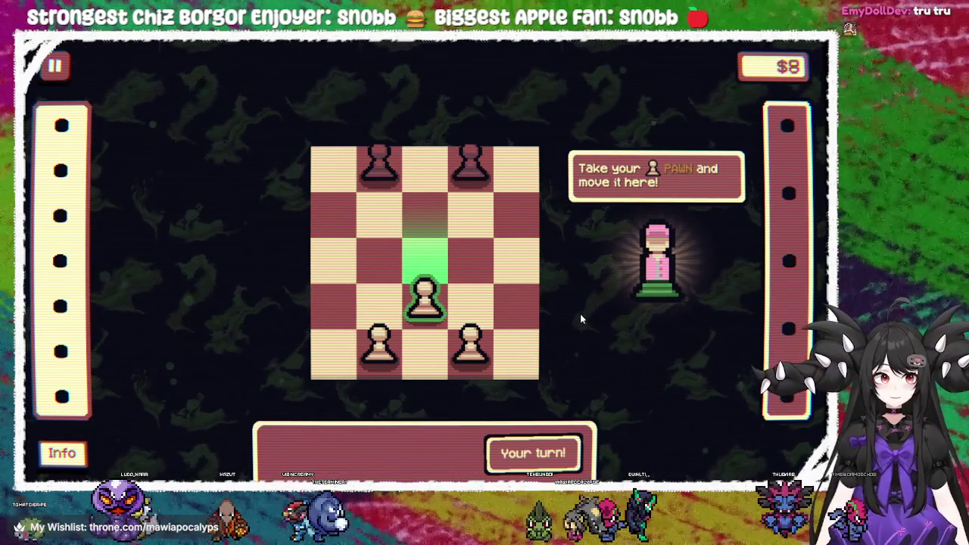
Advance the middle pawn to the green square, capture the black pawn diagonally, and reach the promotion lesson.
{"action": "left_click", "coordinate": [425, 301]}
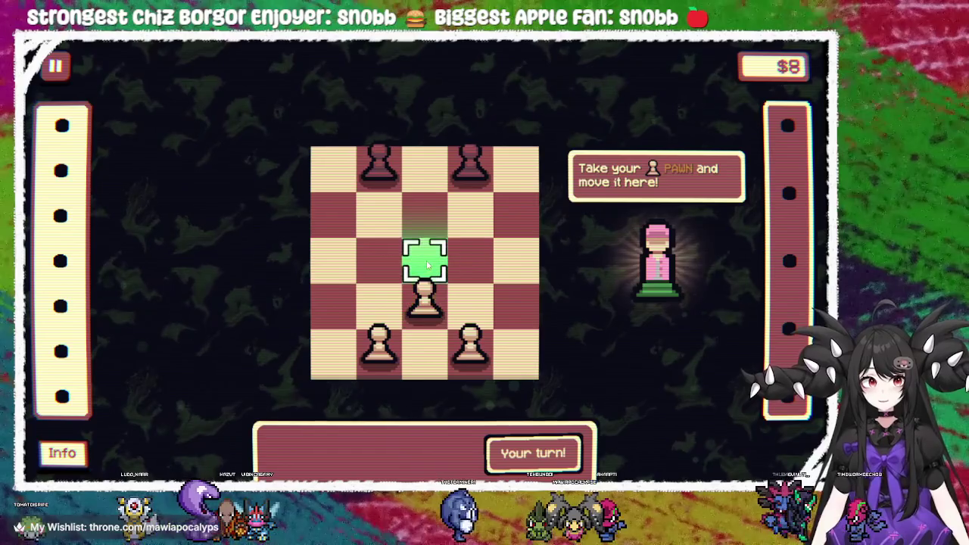
{"action": "left_click", "coordinate": [424, 257]}
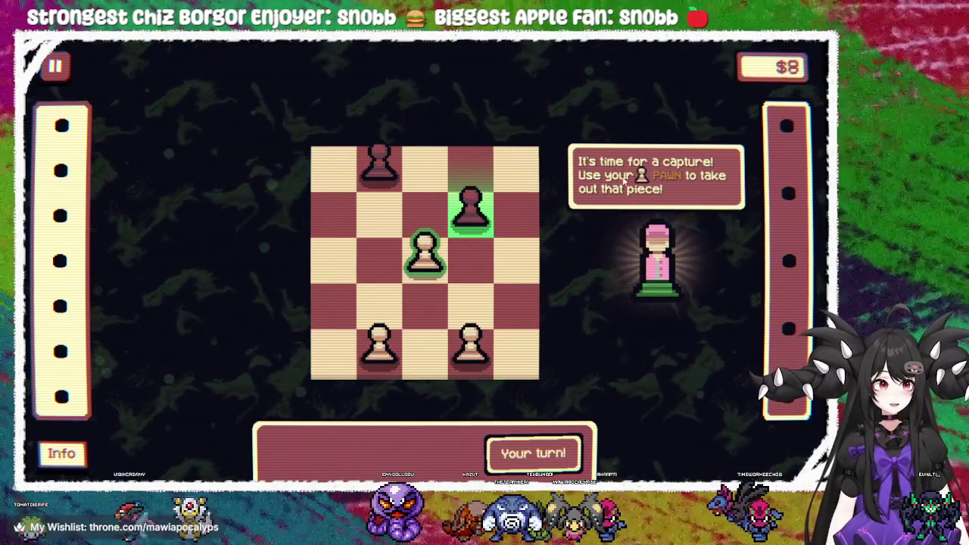
{"action": "left_click_drag", "start_coordinate": [418, 262], "coordinate": [470, 212]}
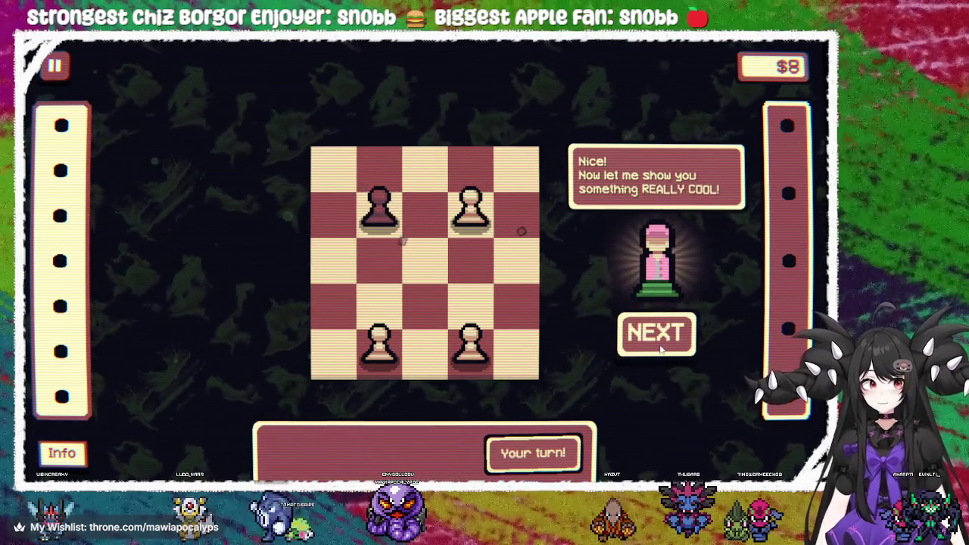
{"action": "left_click", "coordinate": [657, 345]}
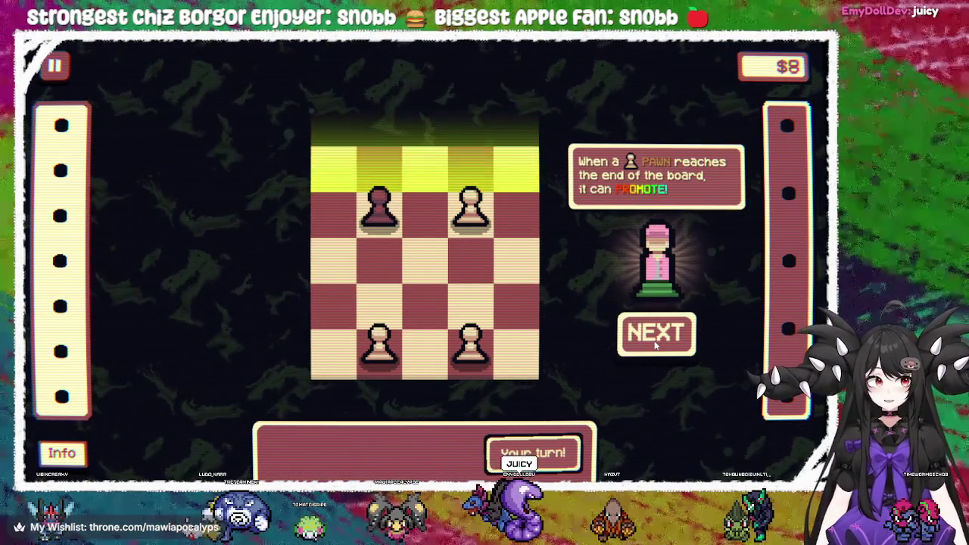
{"action": "left_click", "coordinate": [649, 350]}
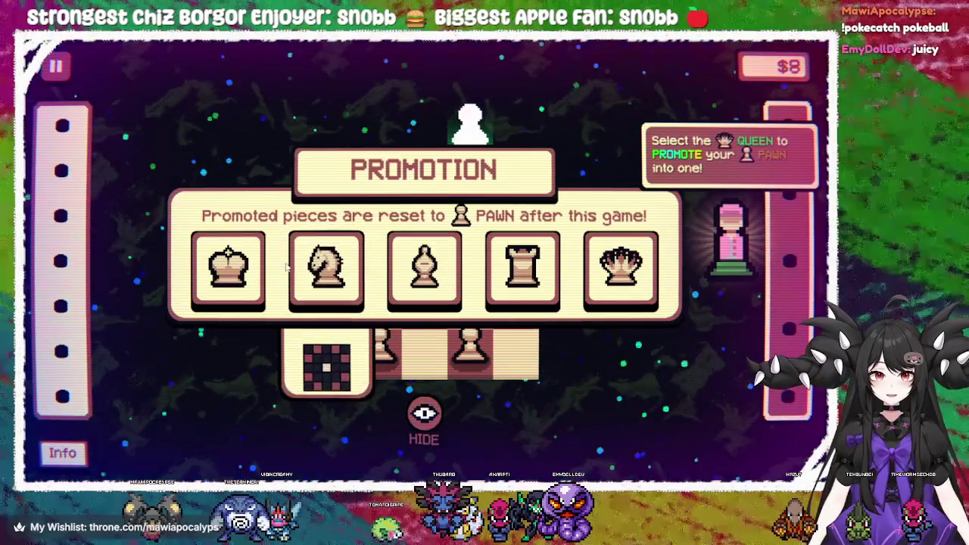
Preview the bishop, rook and king promotion cards, then promote the far-rank pawn to a queen.
{"action": "left_click", "coordinate": [327, 269]}
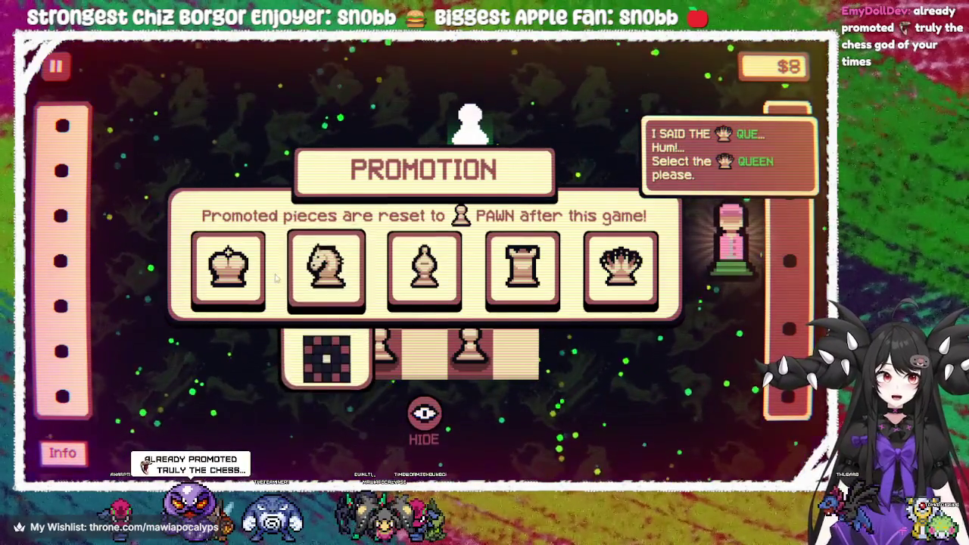
{"action": "left_click", "coordinate": [233, 281]}
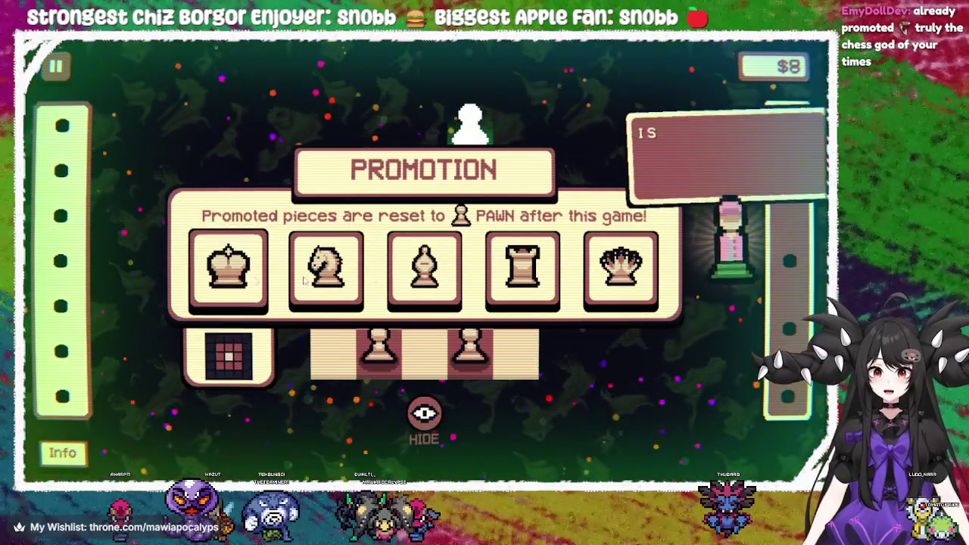
{"action": "left_click", "coordinate": [522, 268]}
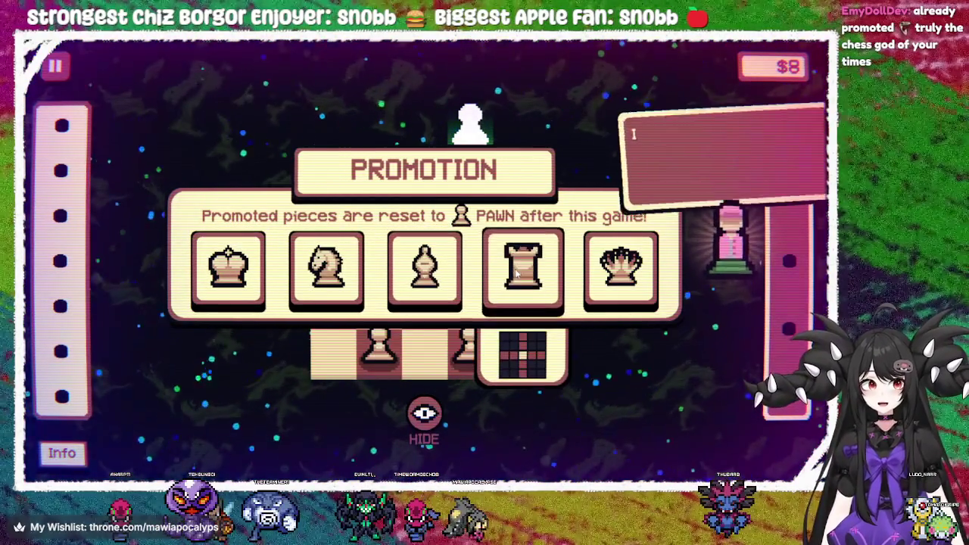
{"action": "mouse_move", "coordinate": [416, 423]}
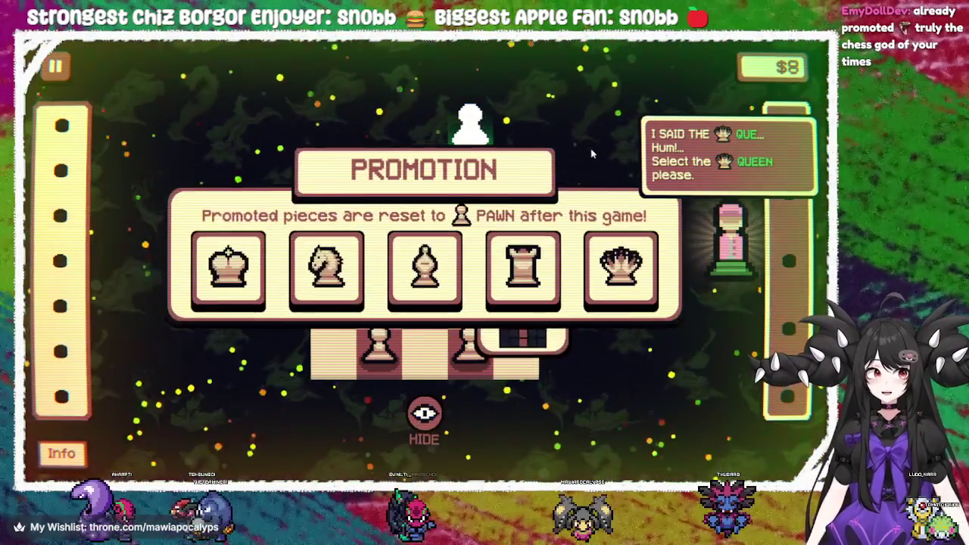
{"action": "left_click", "coordinate": [227, 276]}
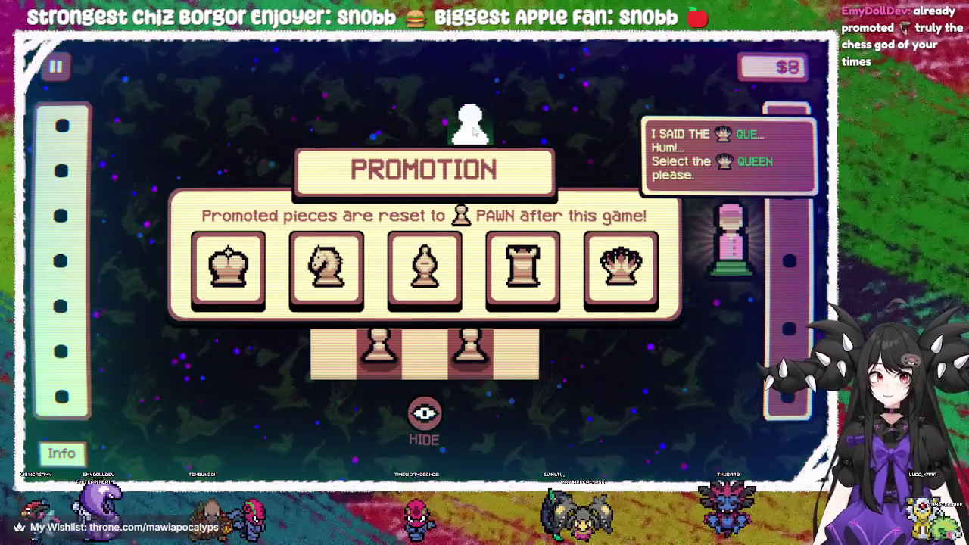
{"action": "left_click", "coordinate": [207, 257]}
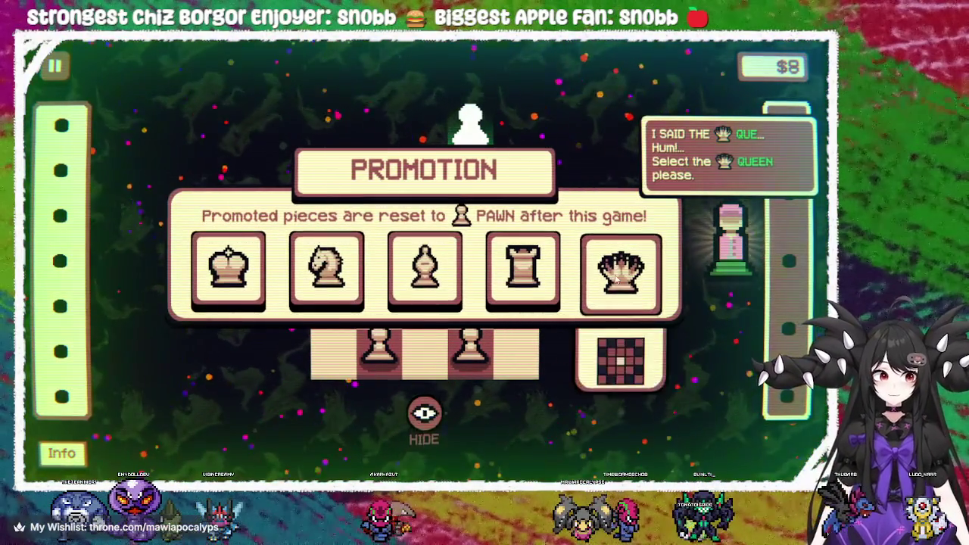
{"action": "left_click", "coordinate": [620, 269]}
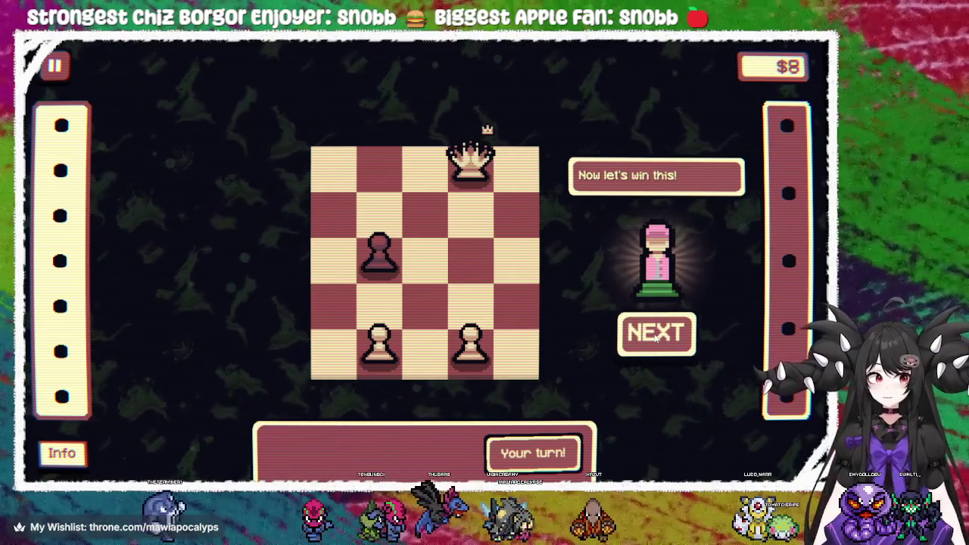
{"action": "left_click", "coordinate": [654, 335]}
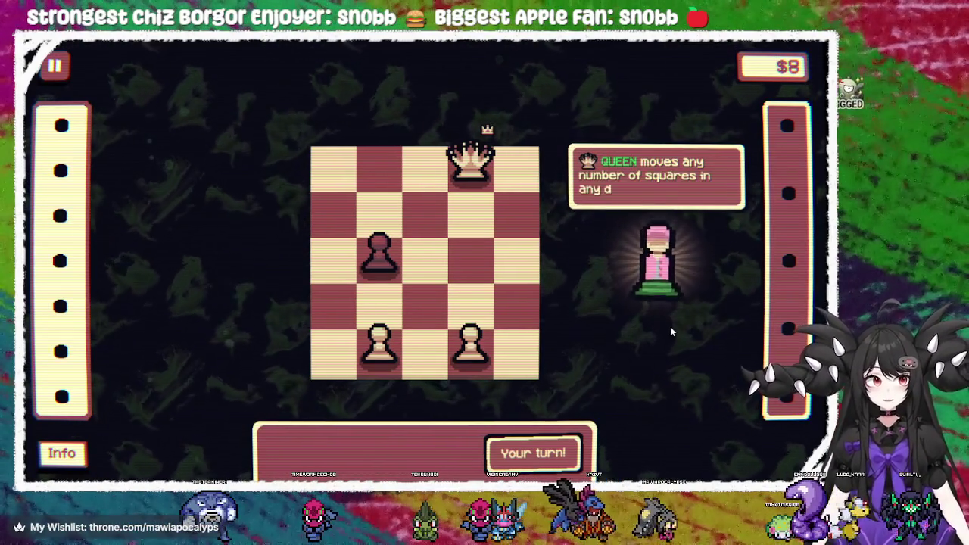
Capture the last enemy pawn with the queen and collect the $4 reward, raising funds to $12.
{"action": "left_click", "coordinate": [669, 331]}
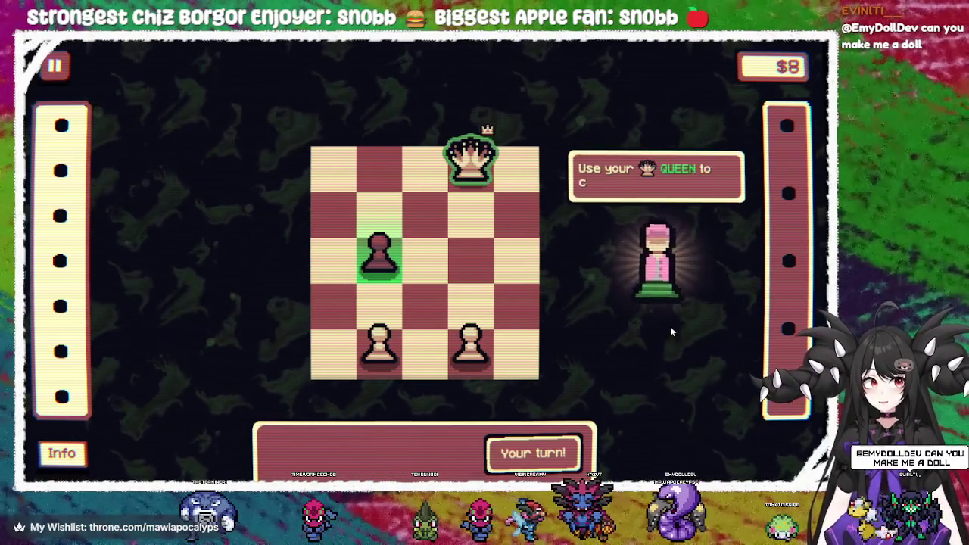
{"action": "left_click_drag", "start_coordinate": [470, 163], "coordinate": [379, 253]}
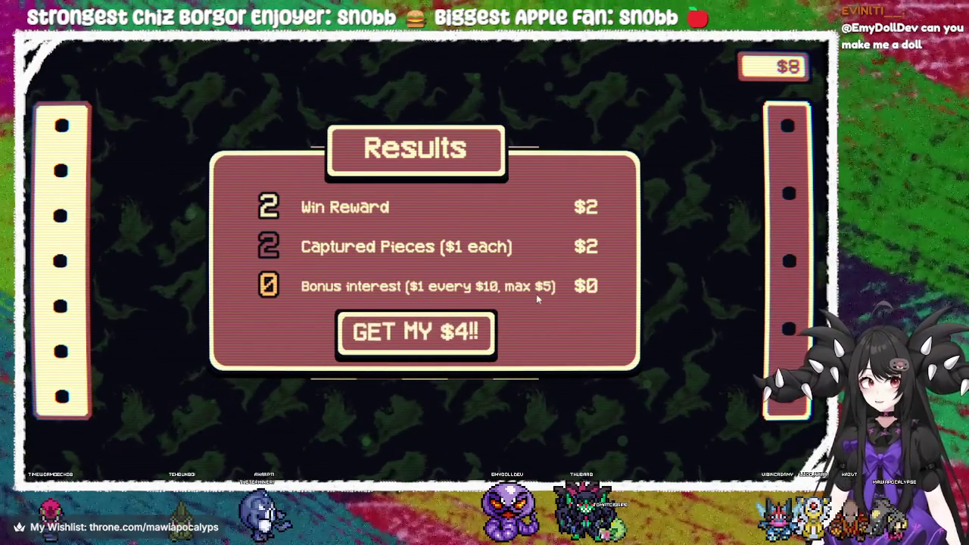
{"action": "left_click", "coordinate": [416, 344]}
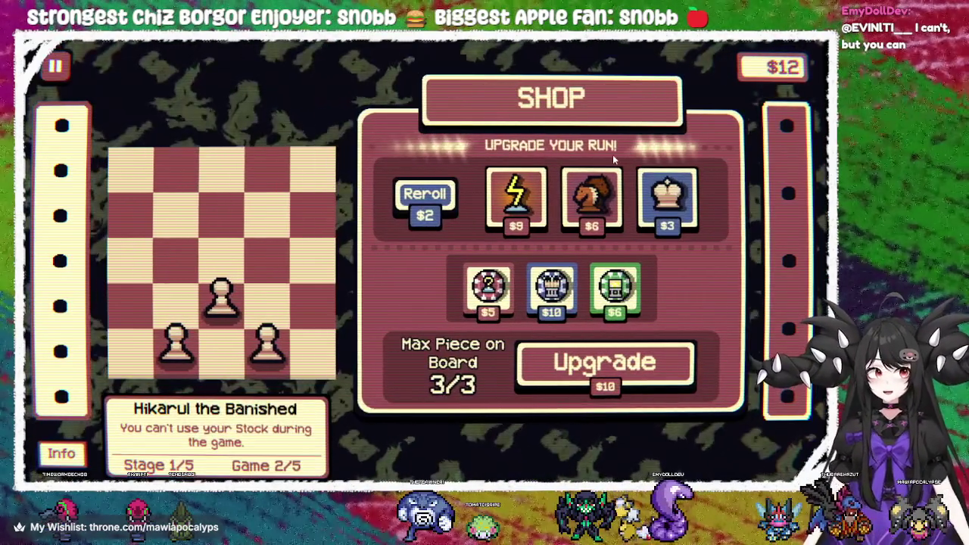